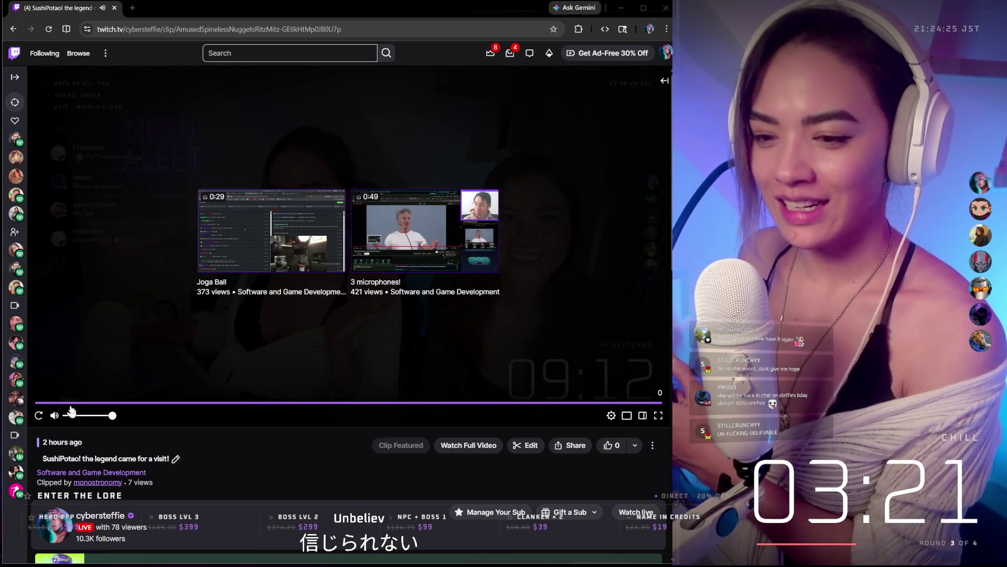
Step: Begin editing the title of the finished 'SushiPotato! the legend came for a visit!' clip
click(68, 458)
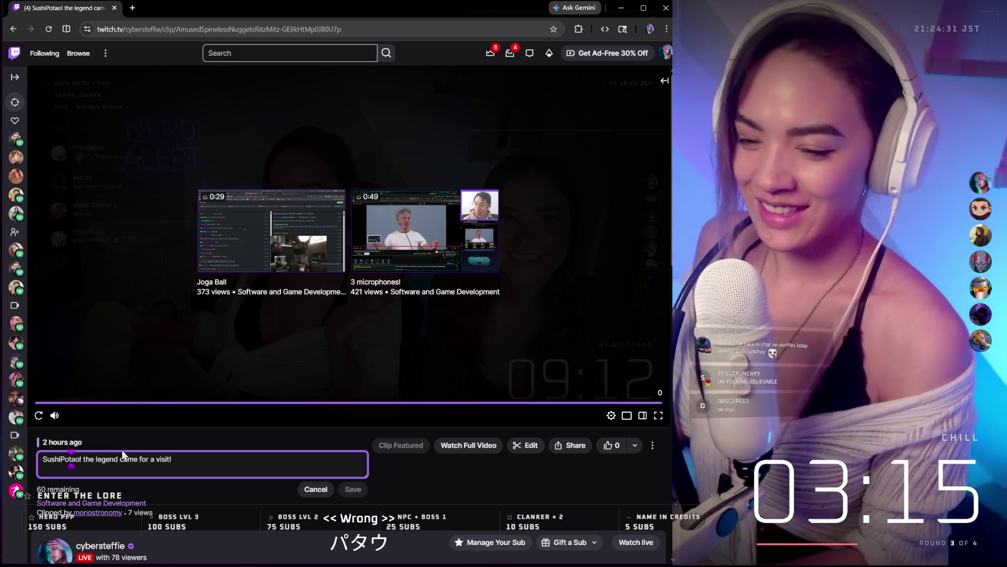
text(t)
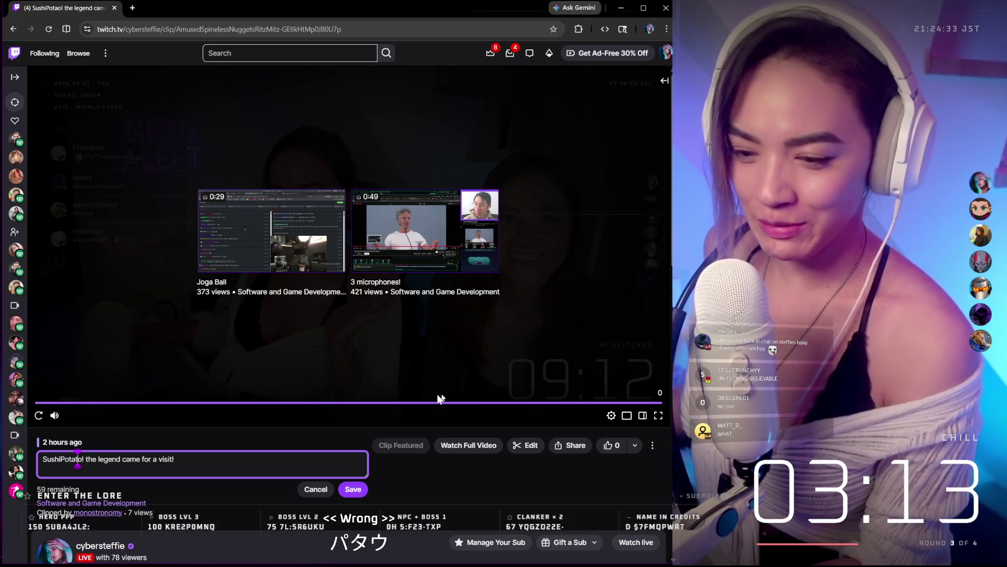
Step: Save the clip title as 'SushiPotato! the legend came for a visit!'
click(353, 489)
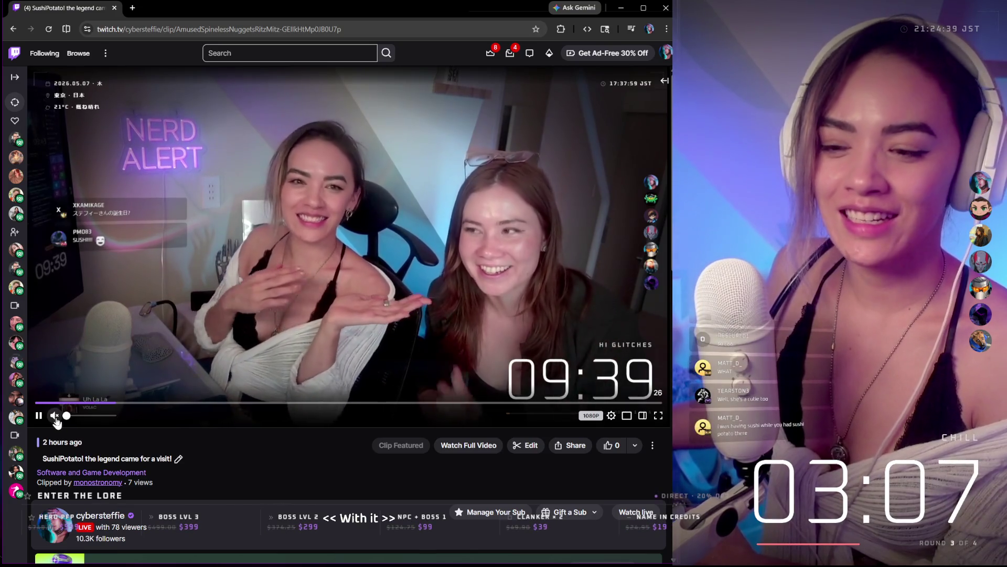
Step: Unmute the clip, pause it, and start a Snipping Tool screen capture
click(53, 415)
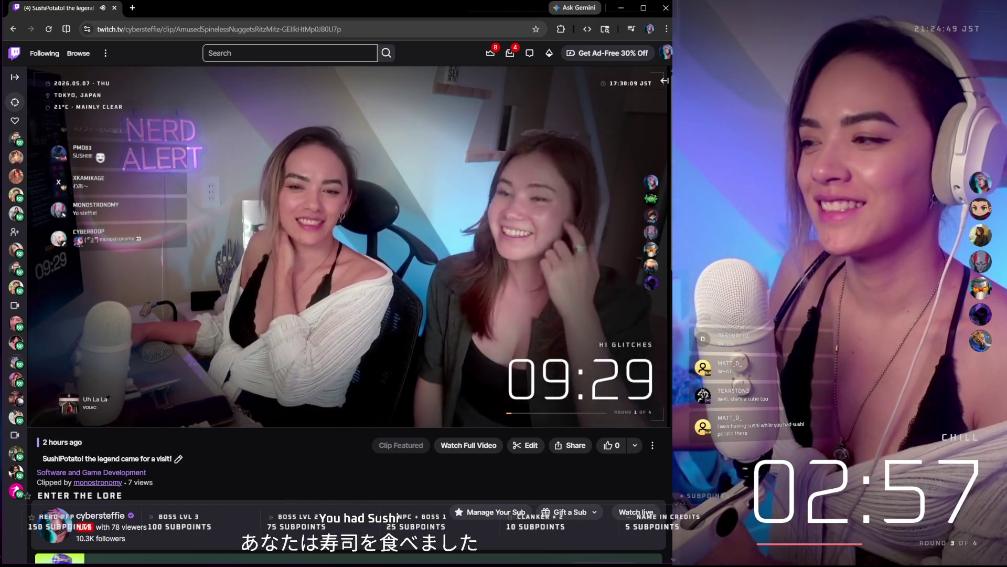
click(224, 324)
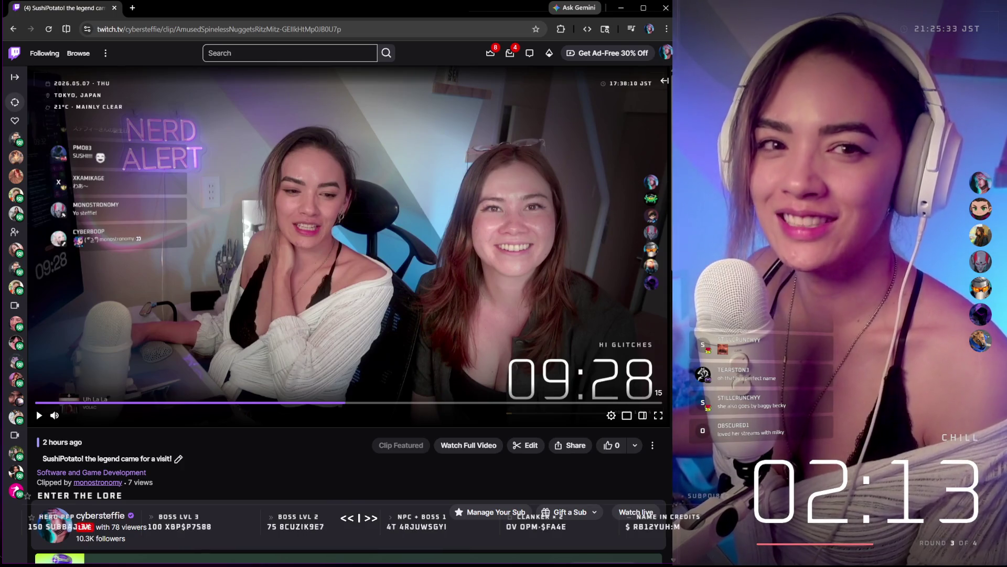
key(super+shift+s)
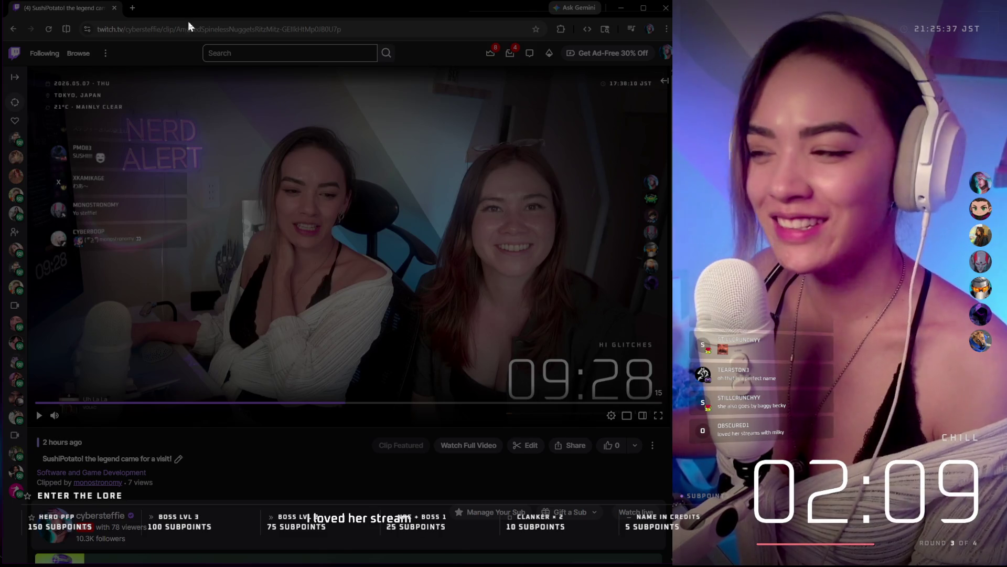
Step: Drag out a capture region over the paused Twitch clip page
drag(188, 27, 644, 332)
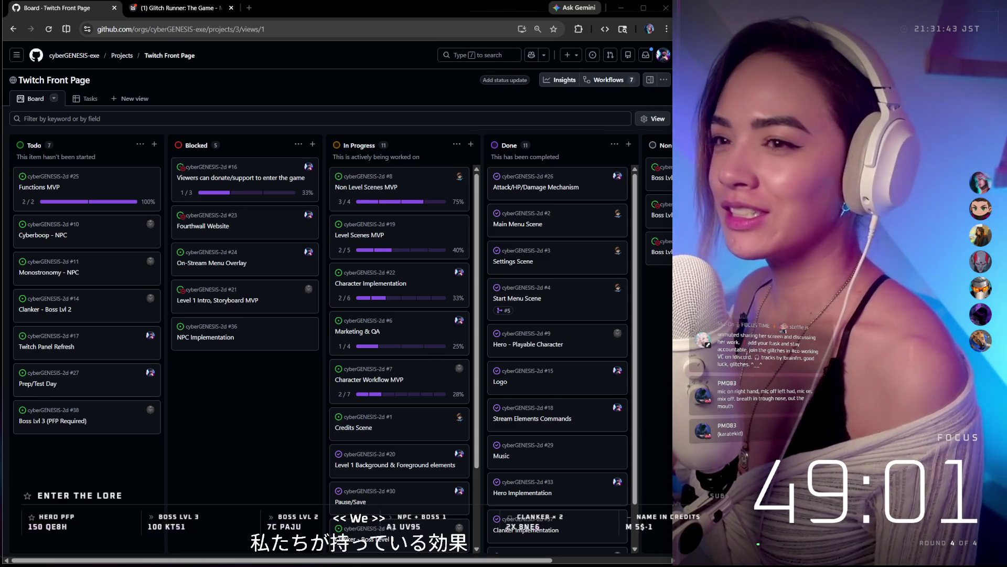
click(167, 8)
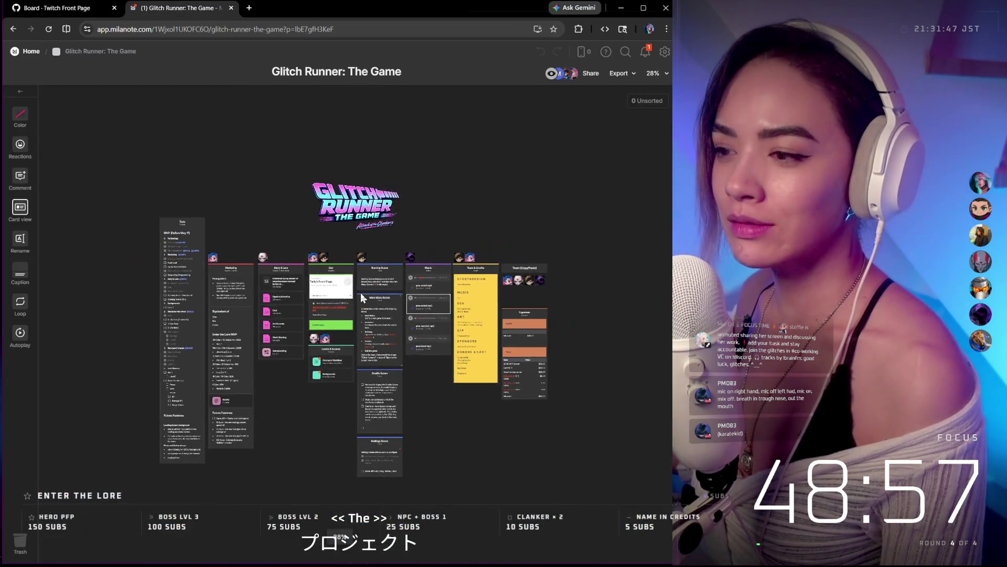
scroll(361, 292, up, 3)
scroll(40, 253, up, 2)
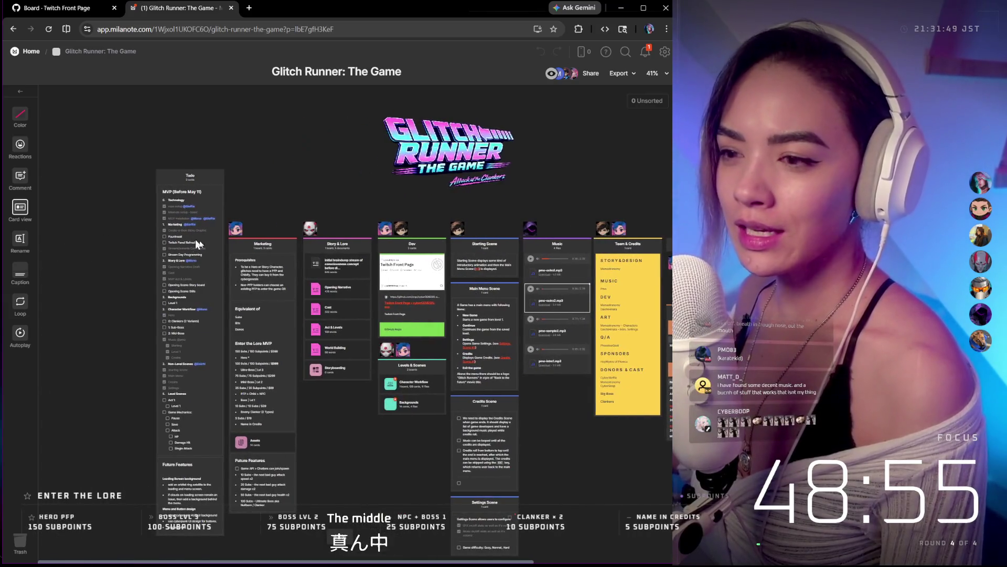
scroll(182, 231, up, 2)
scroll(145, 167, up, 2)
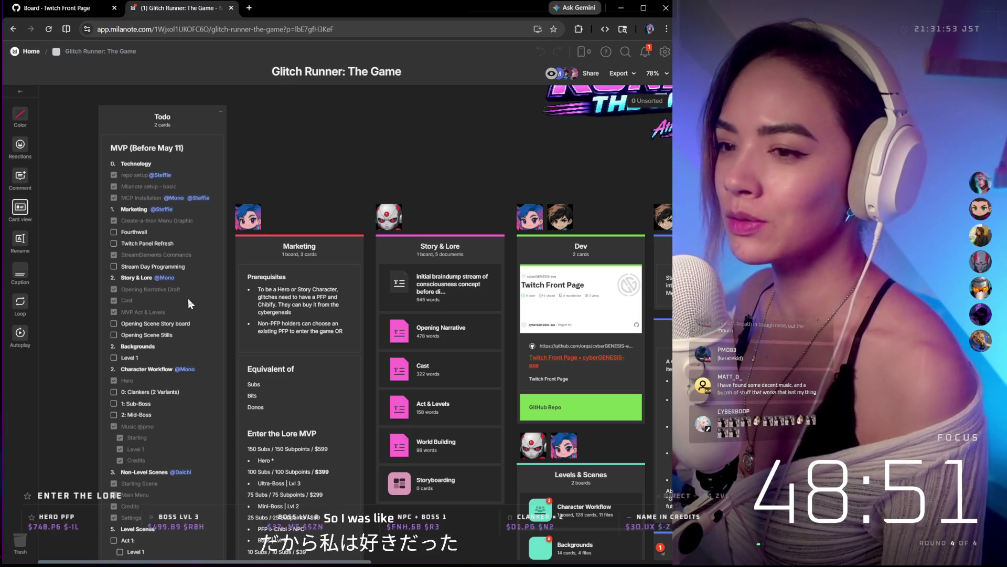
scroll(188, 299, down, 3)
scroll(181, 264, down, 3)
scroll(177, 267, down, 2)
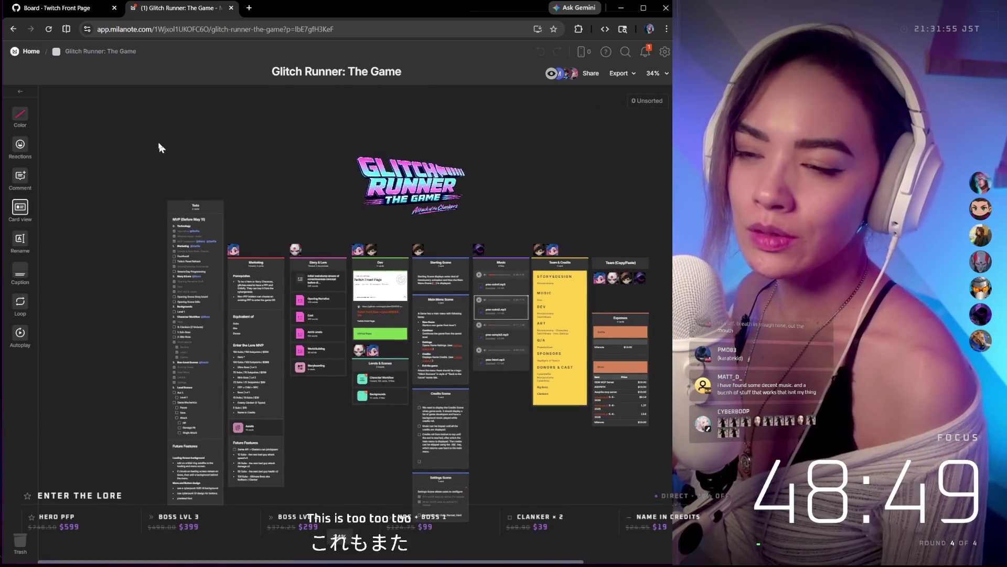
click(68, 11)
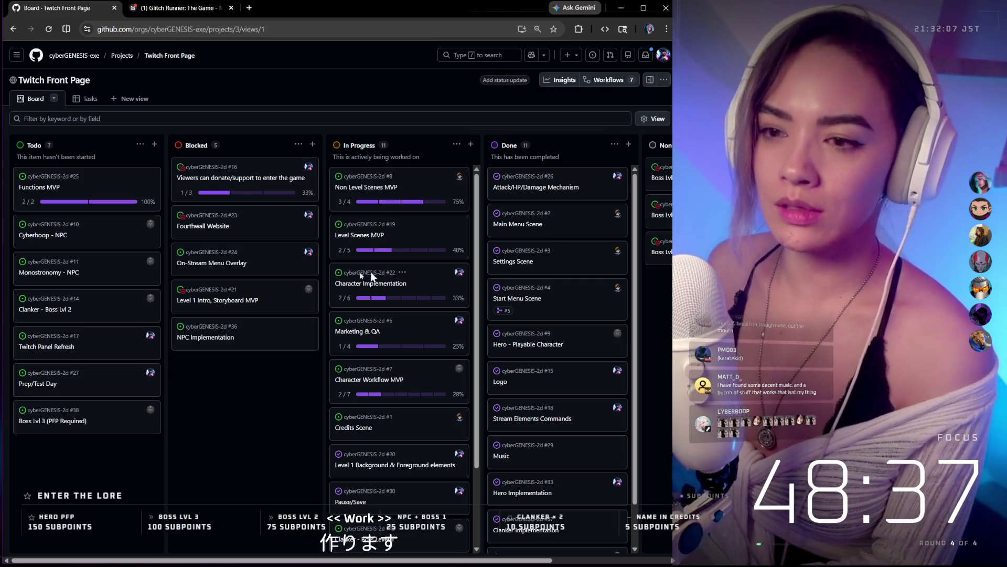
mouse_move(86, 187)
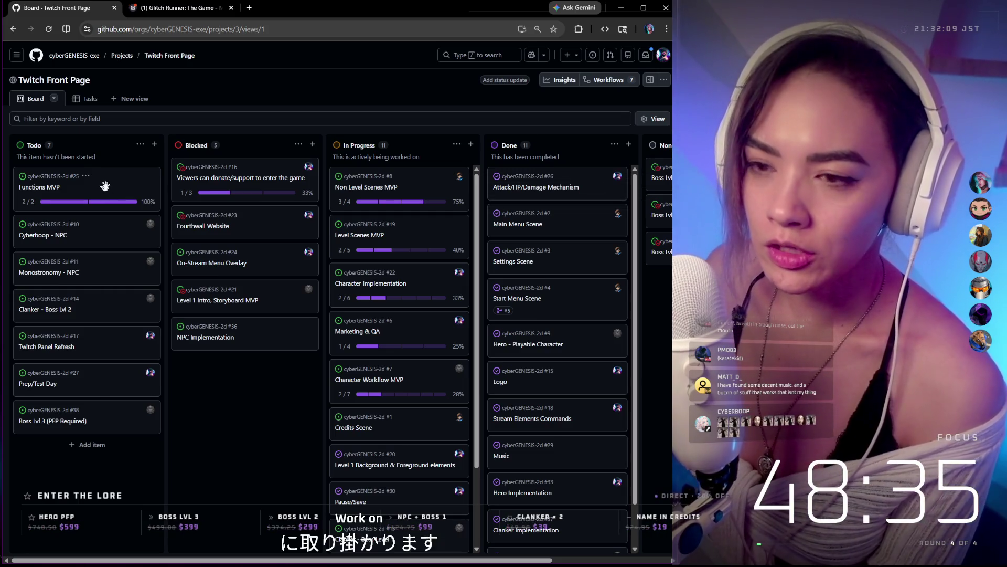
Step: Select the Functions MVP card, switch to the Tasks table and reach Start Menu Scene's status
click(110, 182)
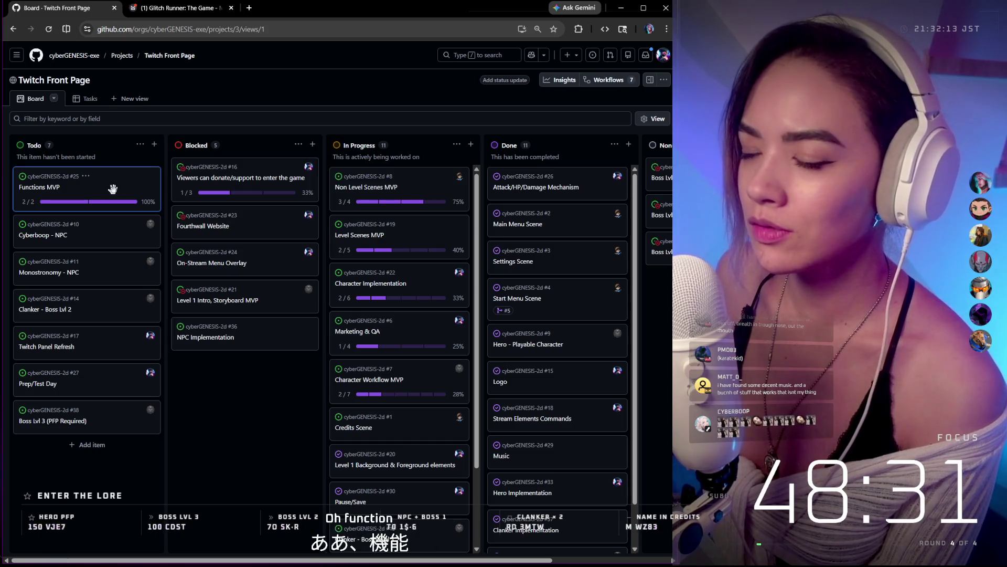
click(87, 100)
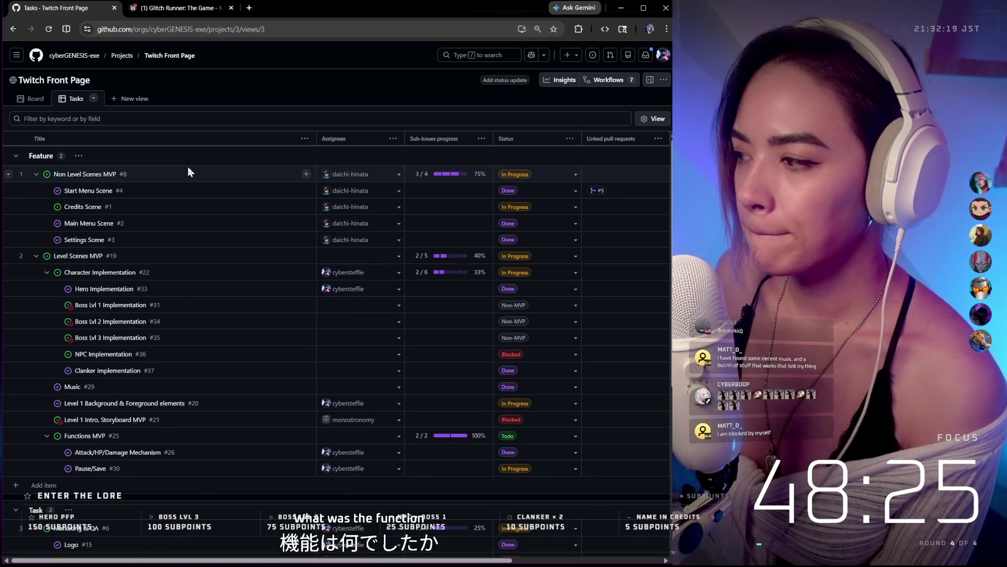
scroll(187, 172, down, 2)
scroll(188, 171, down, 3)
scroll(189, 172, down, 2)
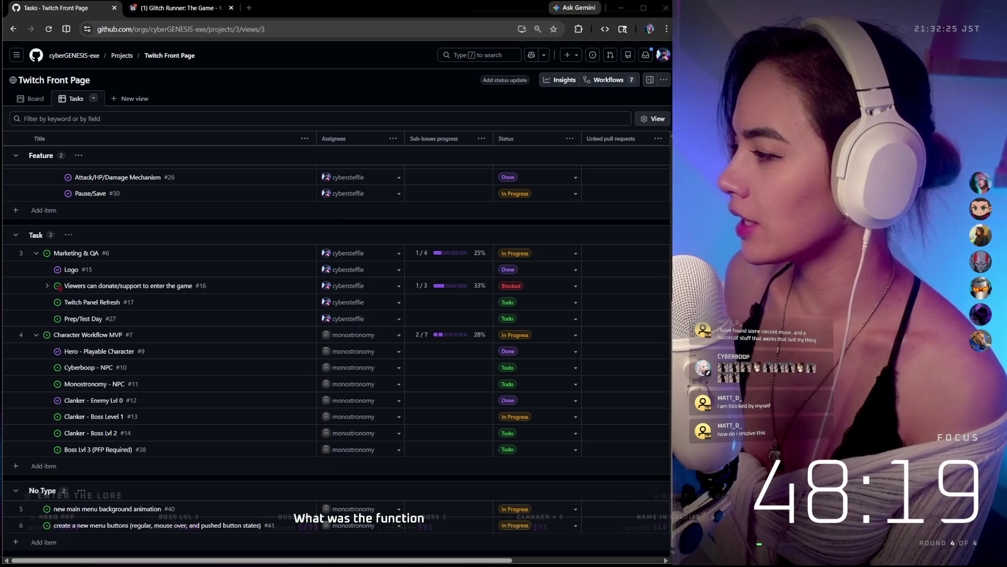
scroll(182, 246, up, 1)
scroll(182, 246, up, 2)
scroll(182, 246, up, 2)
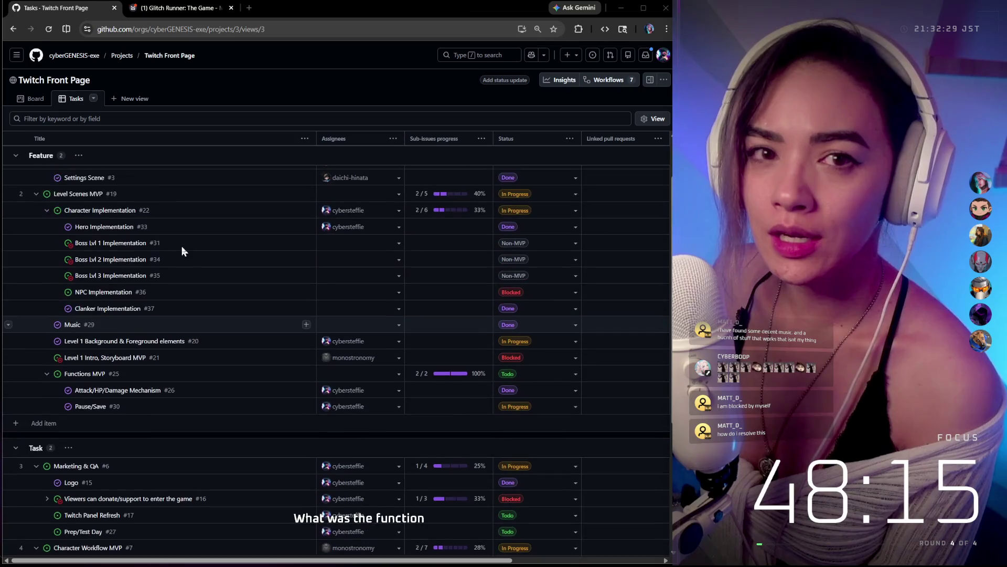
scroll(182, 246, up, 1)
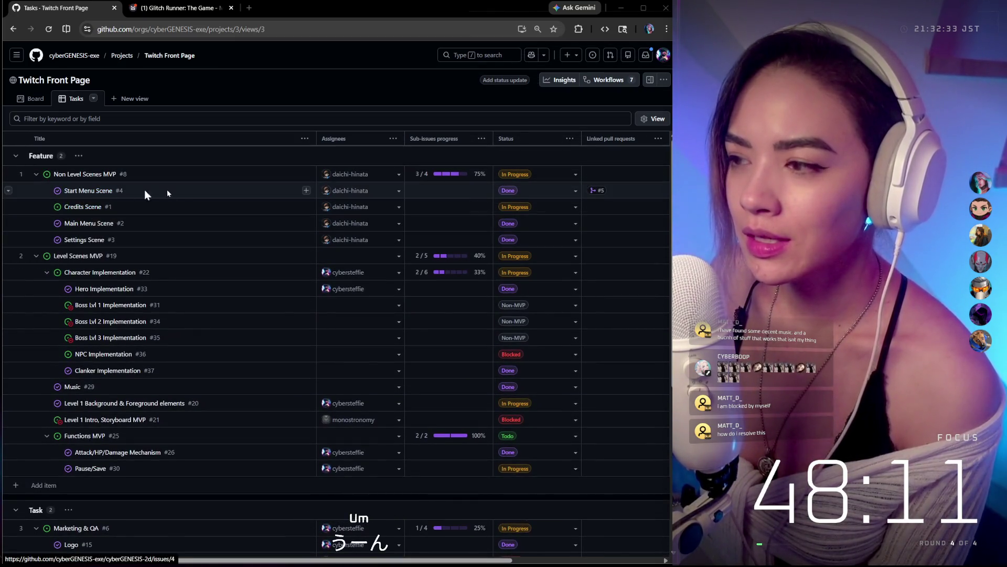
click(509, 187)
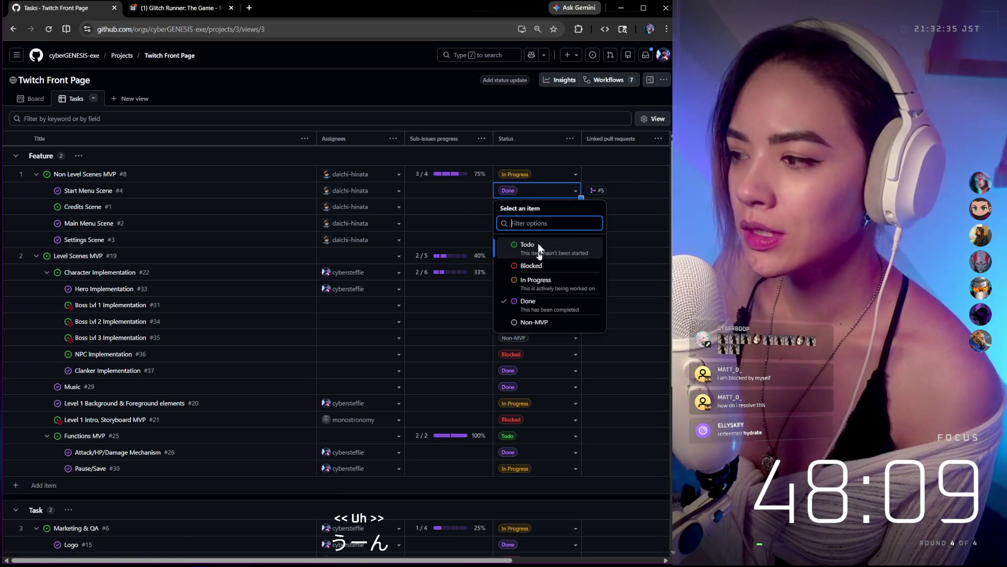
Step: Set Start Menu Scene's status to Todo and switch windows
click(544, 245)
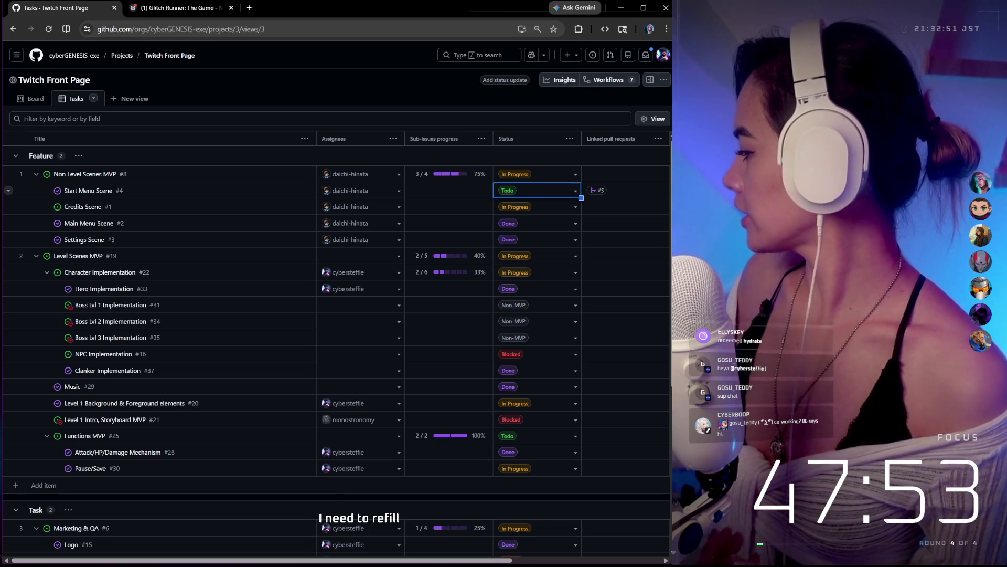
key(alt+Tab)
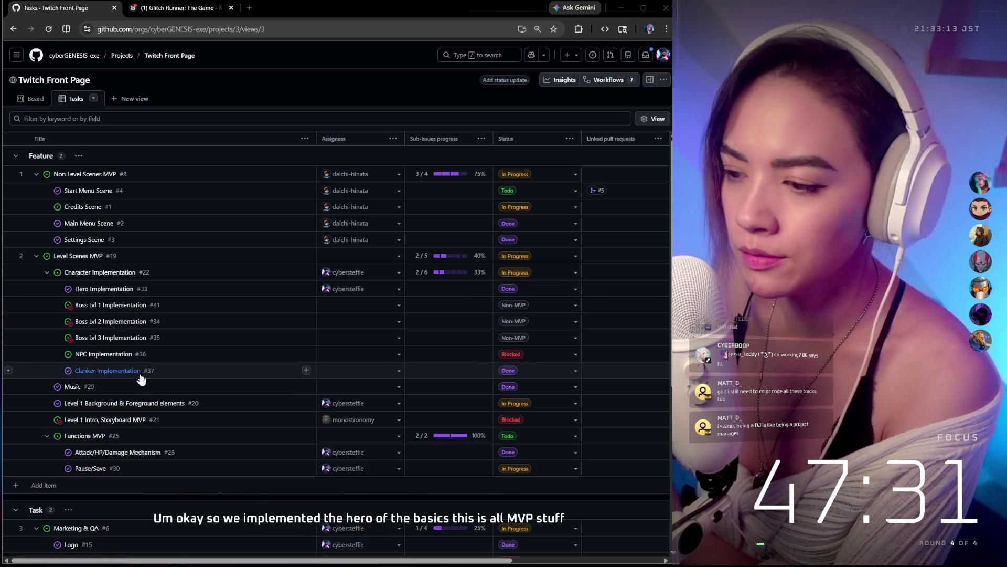
Step: Assign Clanker Implementation to the same user as Hero Implementation and close the picker
click(400, 374)
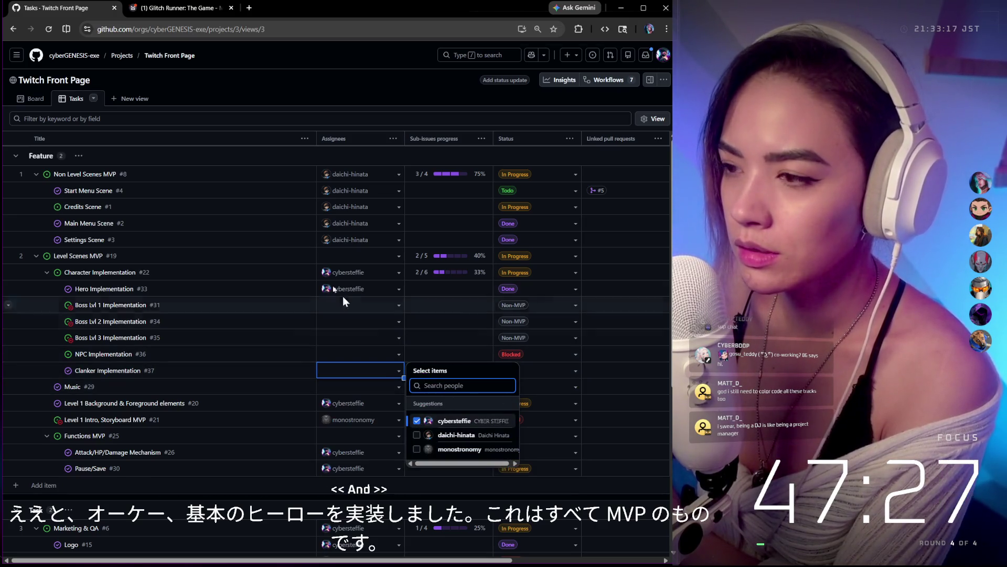
click(342, 119)
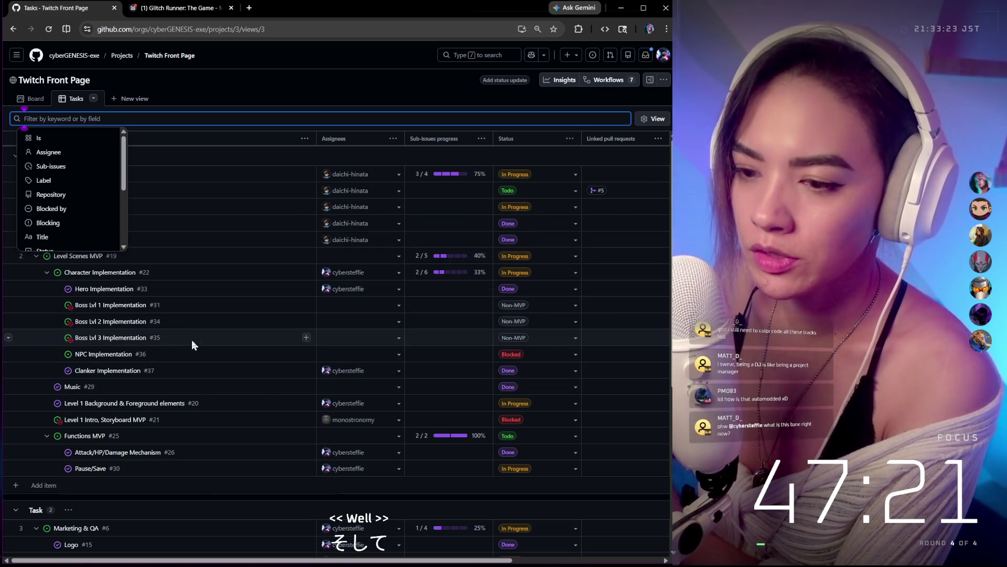
click(214, 138)
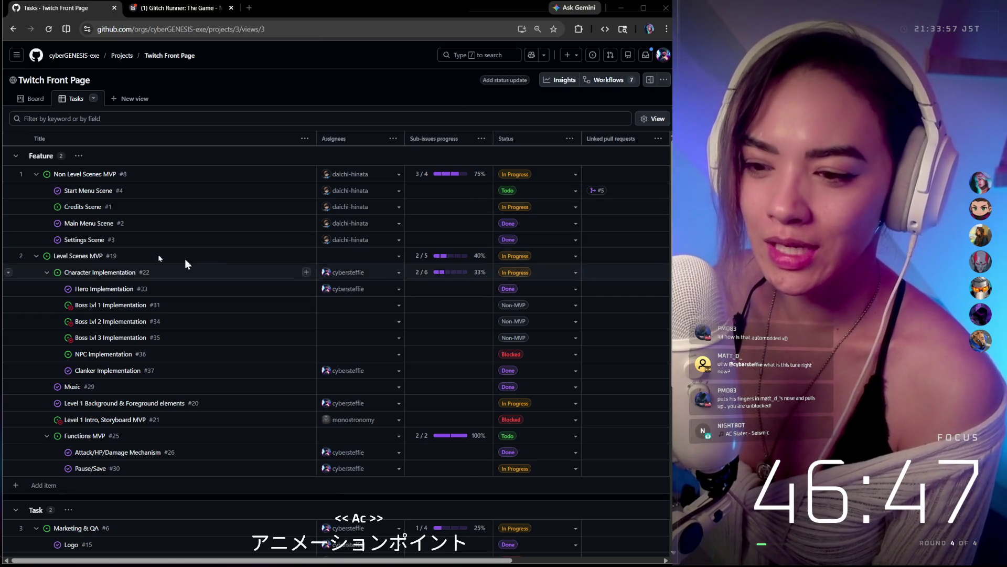
scroll(161, 245, down, 1)
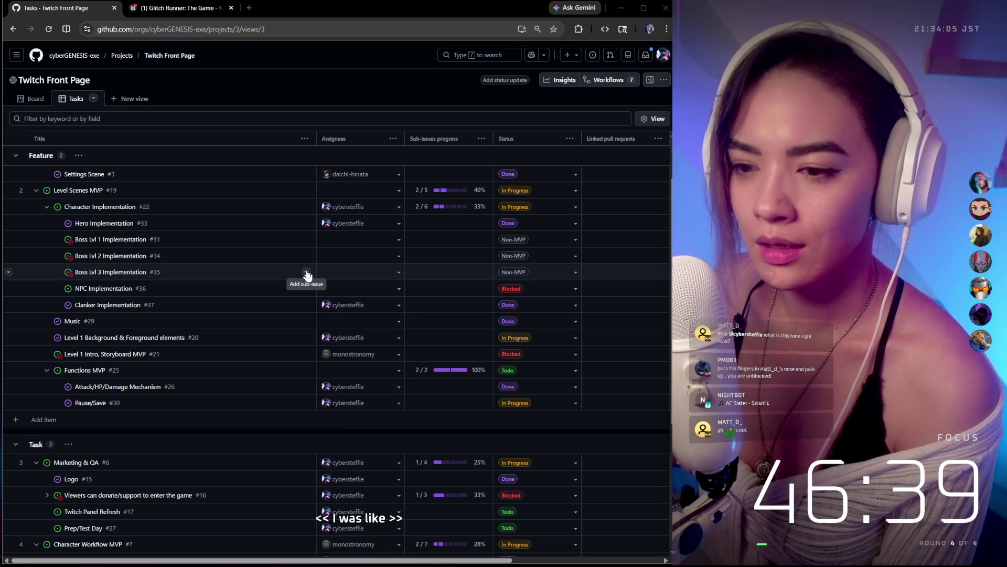
scroll(307, 276, down, 1)
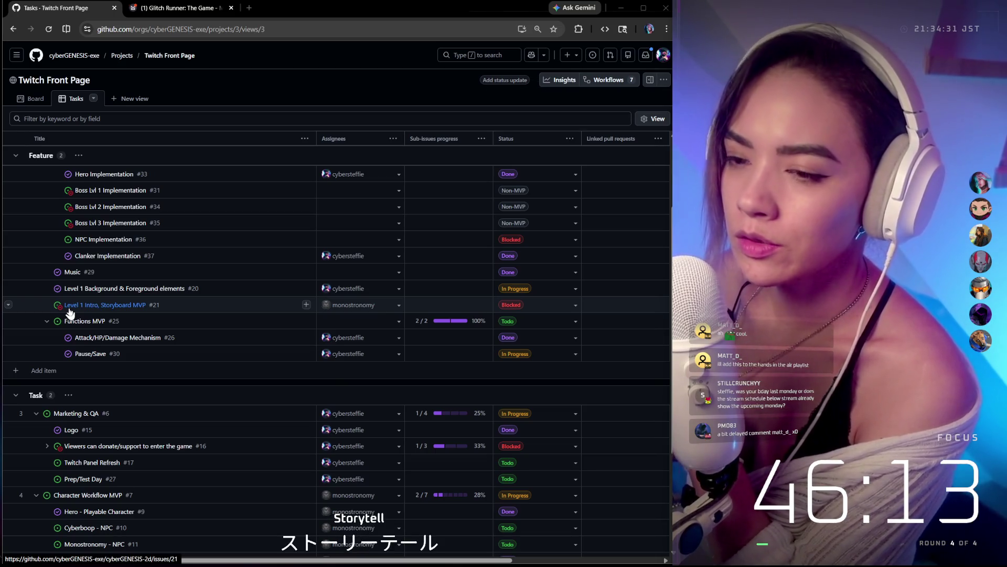
scroll(338, 261, up, 3)
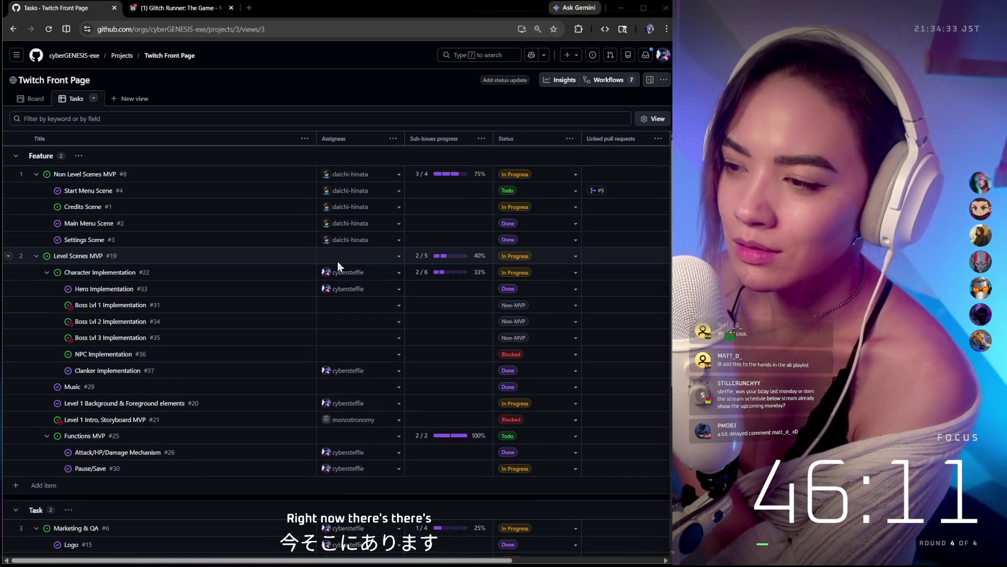
scroll(338, 262, down, 5)
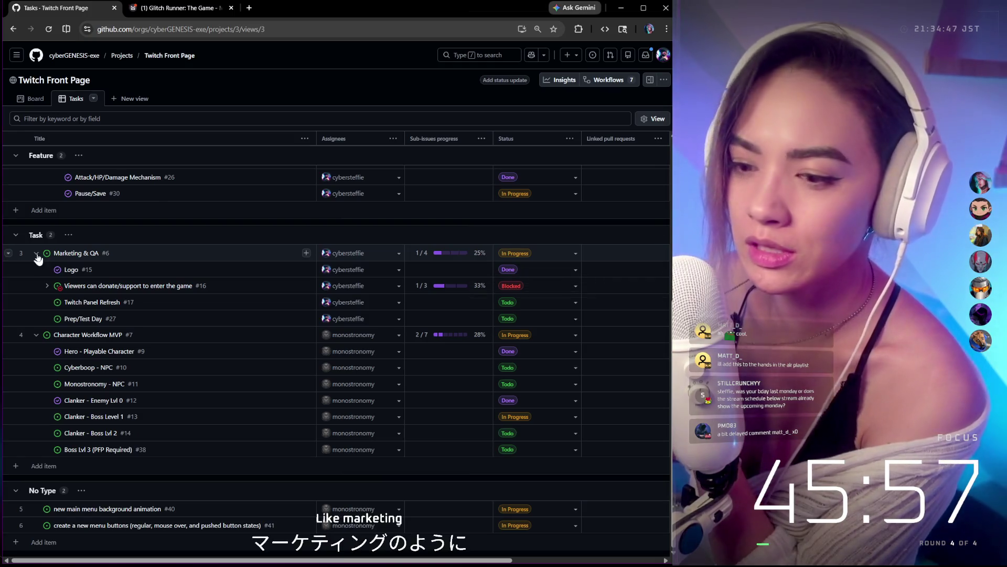
click(35, 253)
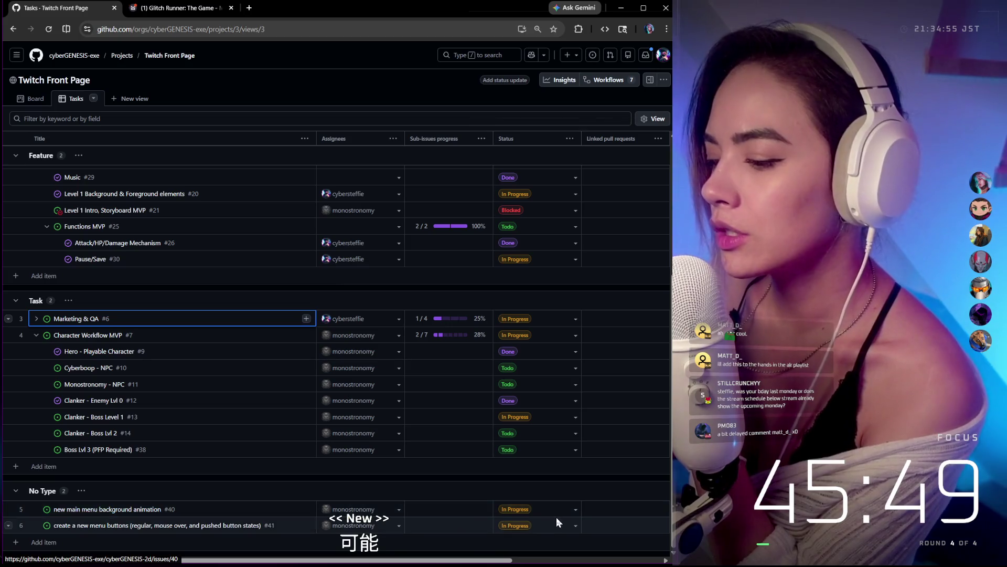
scroll(451, 310, up, 3)
scroll(451, 310, down, 3)
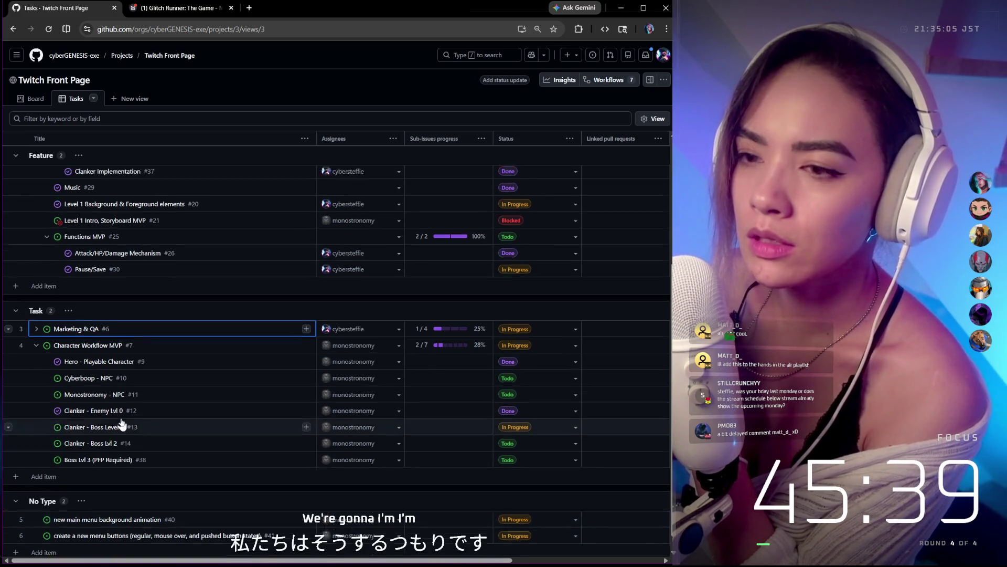
scroll(120, 419, up, 3)
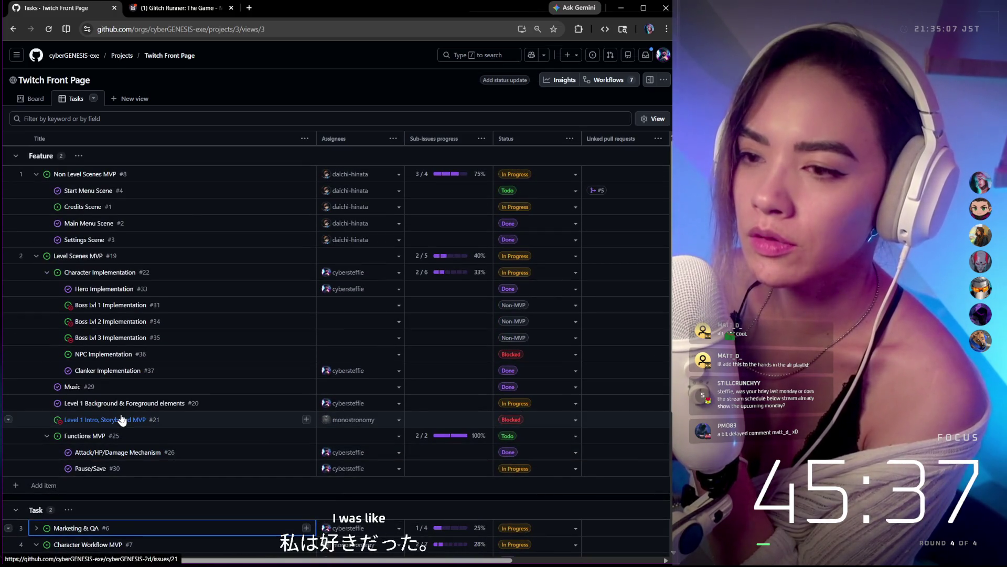
scroll(121, 419, down, 2)
scroll(119, 419, down, 1)
scroll(79, 457, down, 1)
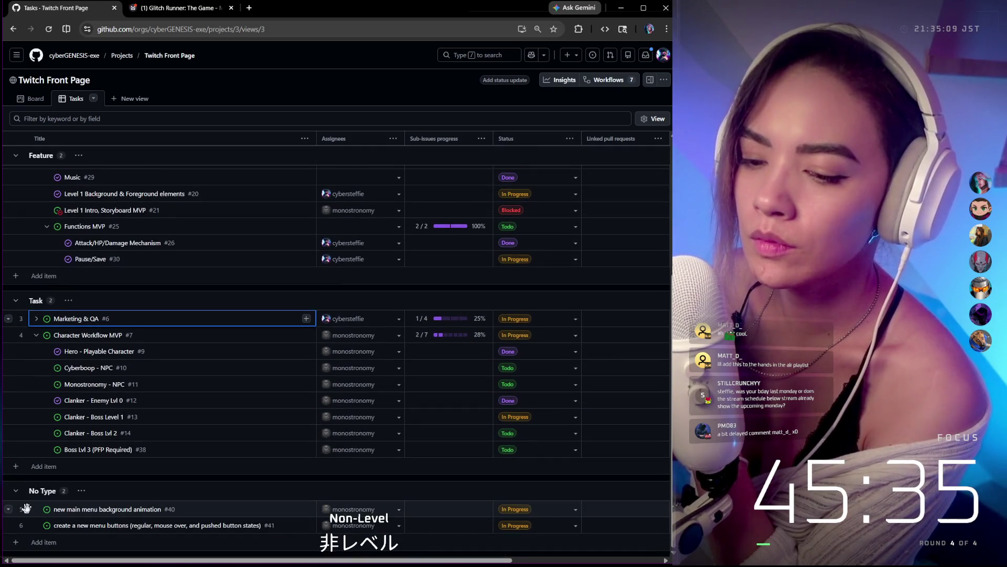
drag(175, 367, 106, 162)
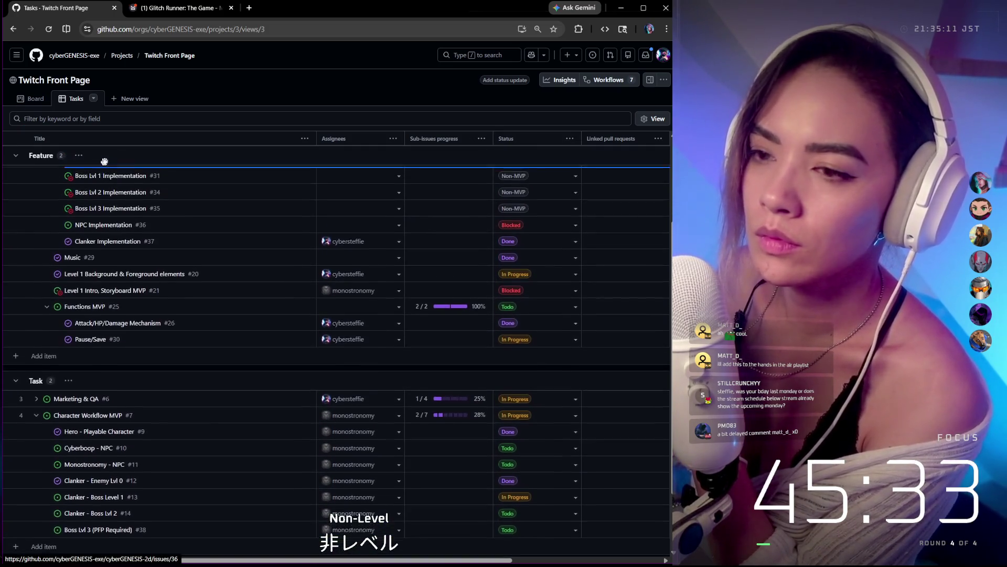
Step: Drag 'new main menu background animation' into the Non Level Scenes MVP group below Start Menu Scene
mouse_move(106, 162)
mouse_down()
mouse_move(79, 119)
mouse_move(96, 207)
mouse_move(78, 196)
mouse_up()
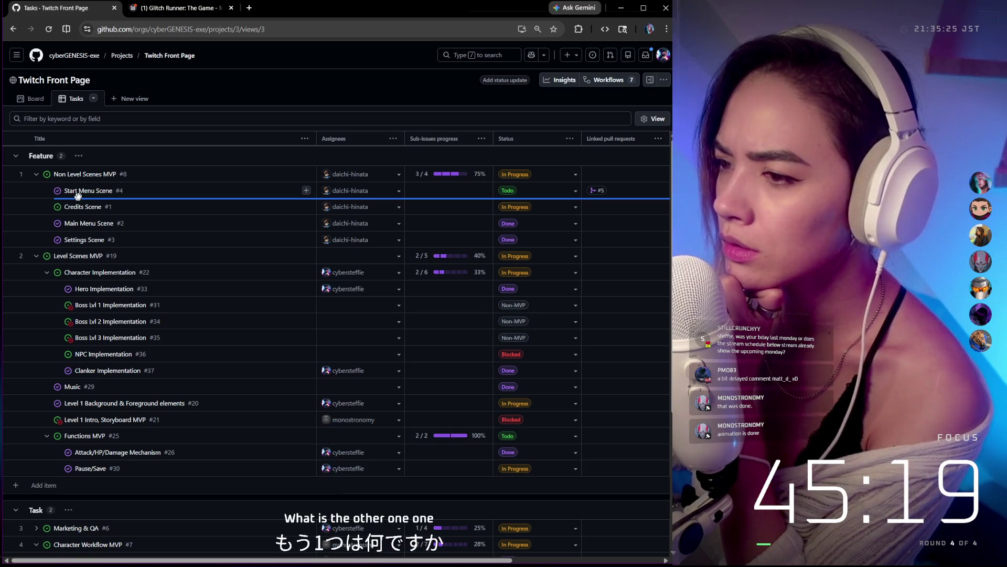
mouse_move(78, 194)
mouse_down()
mouse_move(69, 221)
mouse_move(96, 196)
mouse_up()
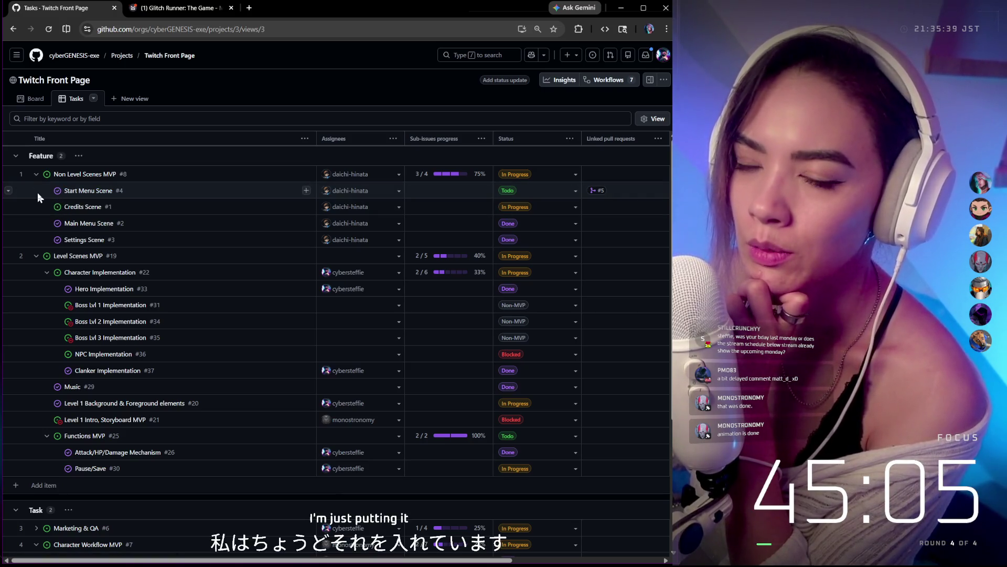
click(10, 193)
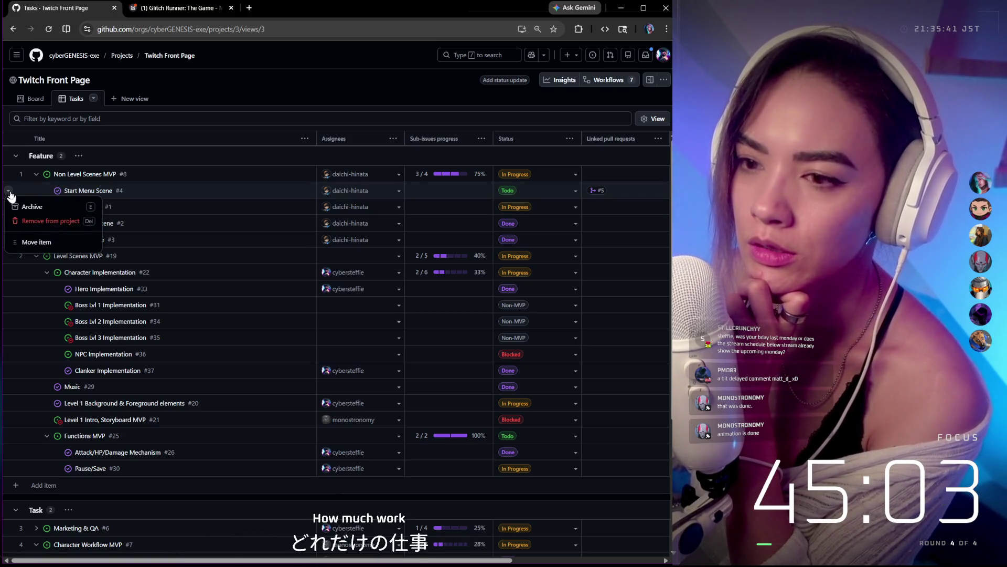
click(149, 196)
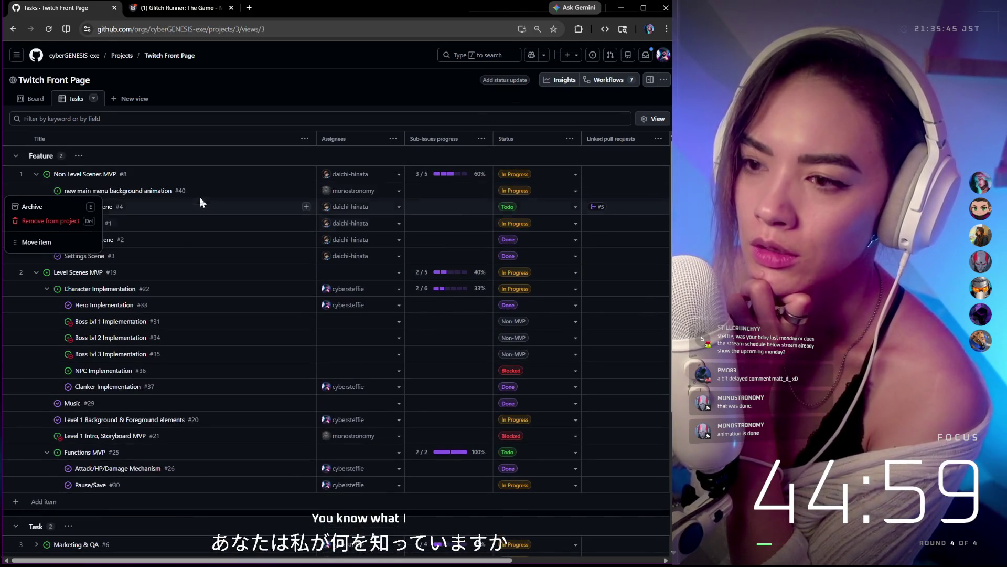
click(202, 189)
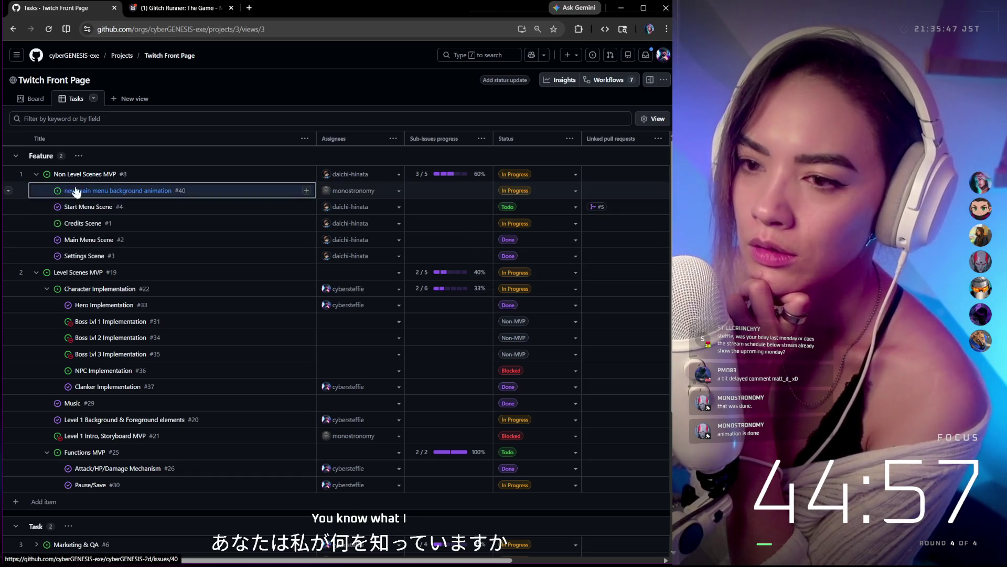
click(203, 223)
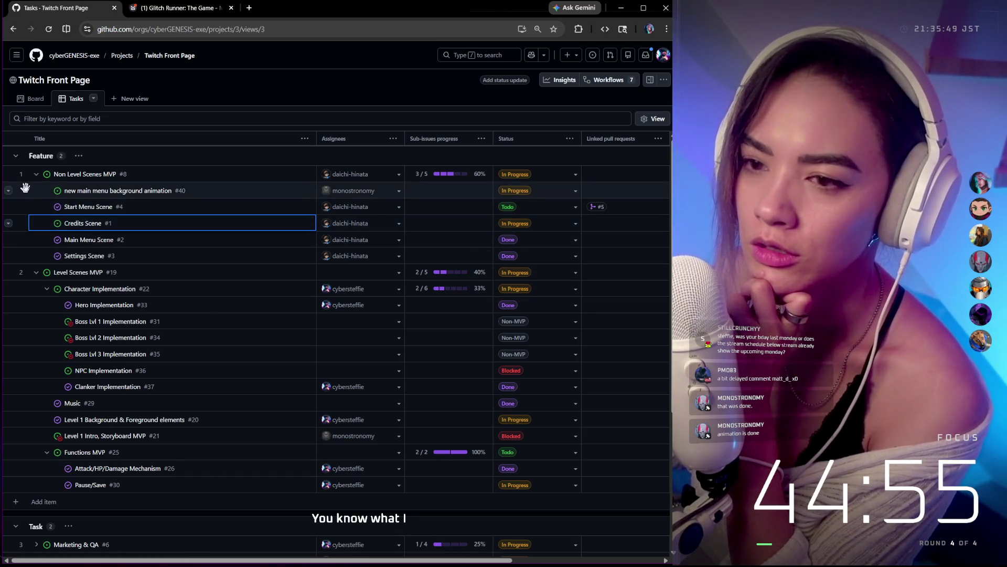
drag(105, 216, 105, 209)
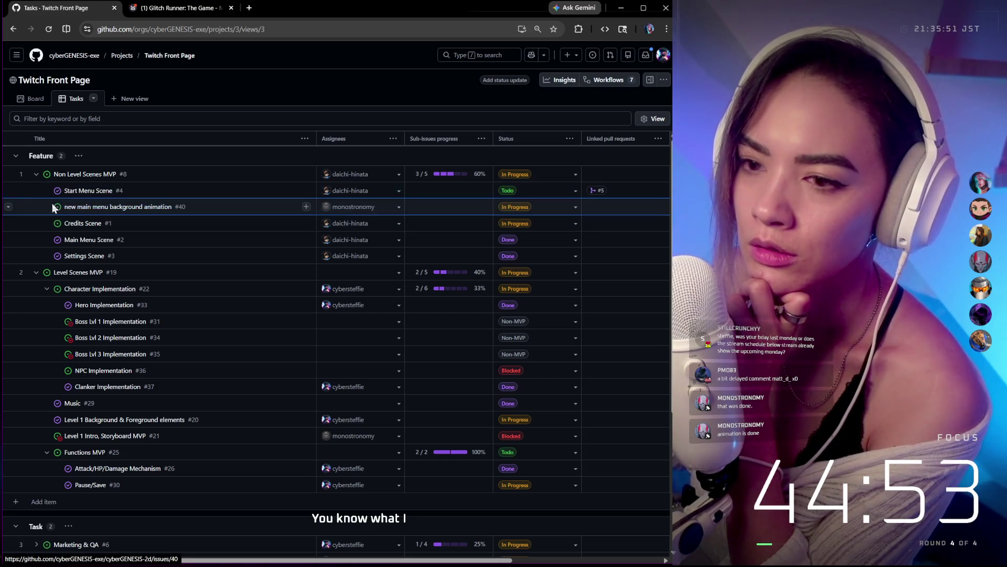
Step: Move the background animation item to the last position in the group, after Settings Scene
click(9, 207)
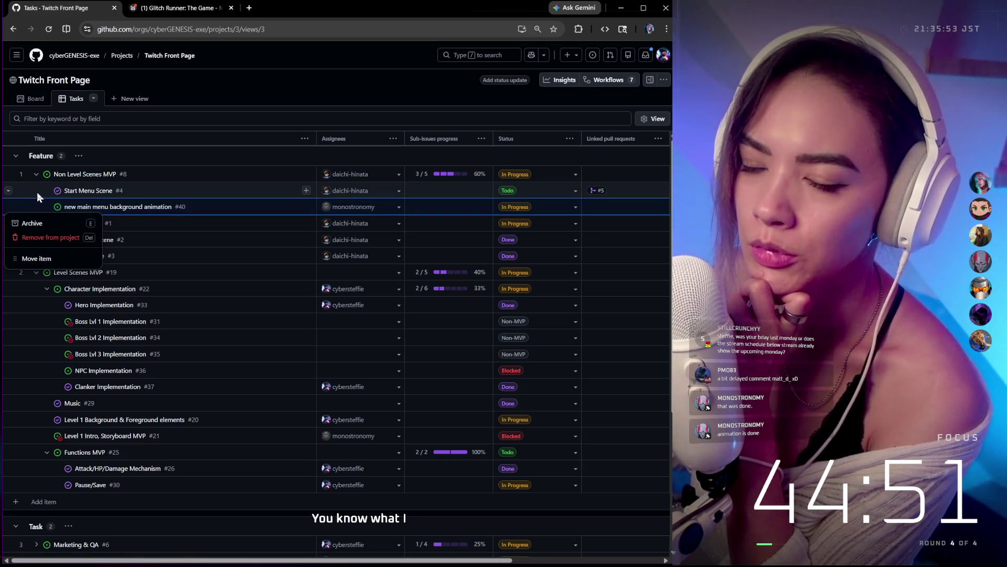
key(Escape)
click(8, 207)
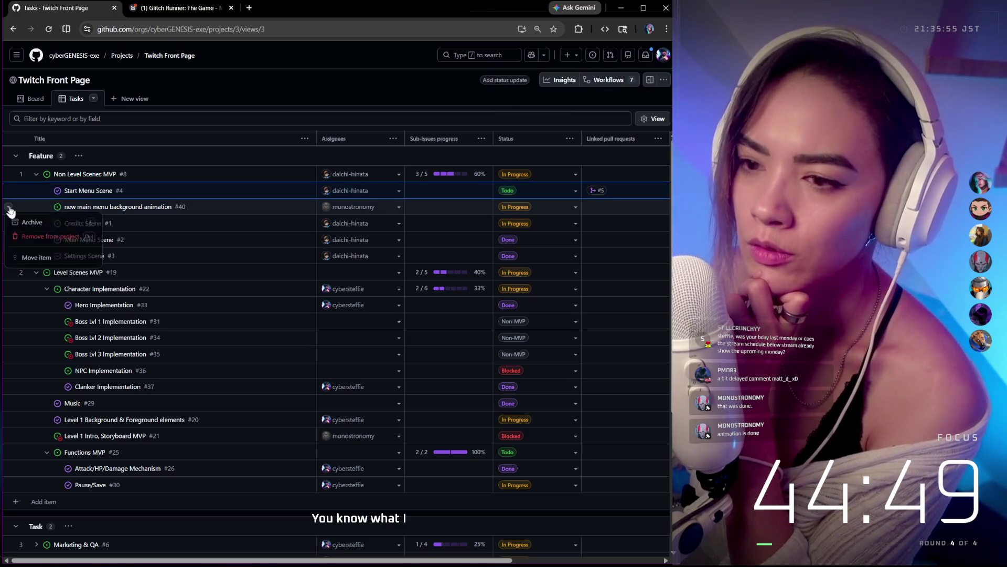
click(29, 204)
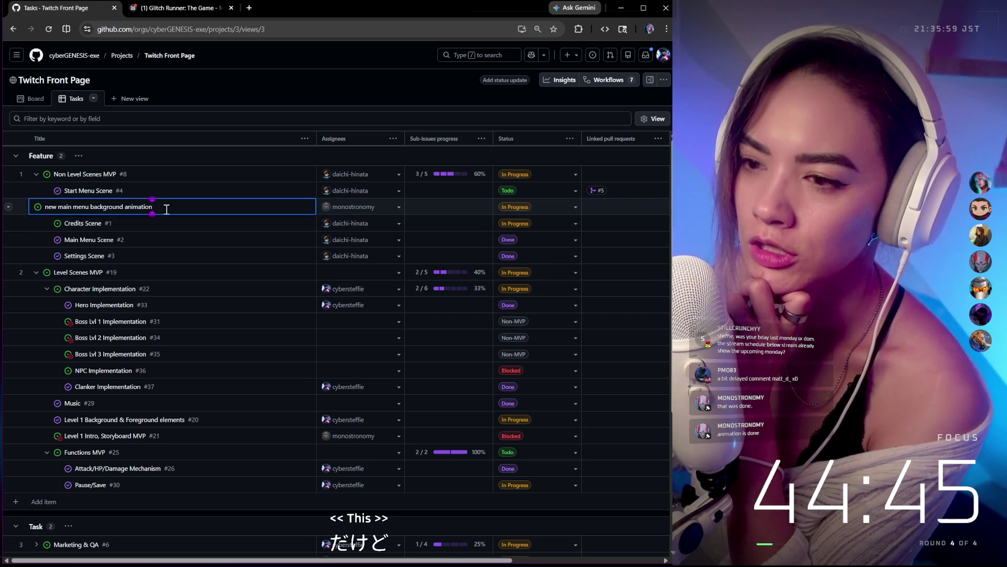
click(171, 244)
key(Up)
key(Up)
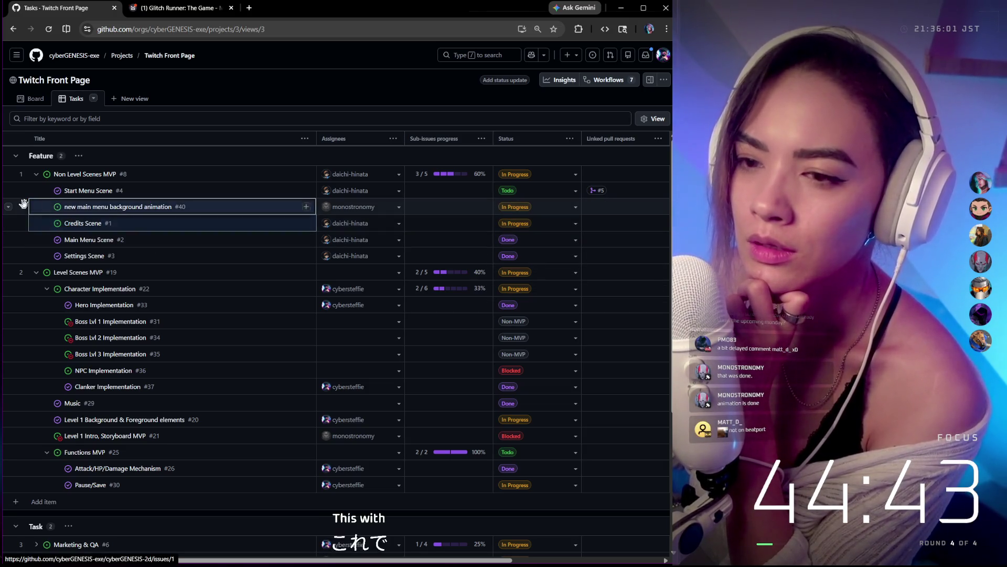
drag(18, 205, 109, 229)
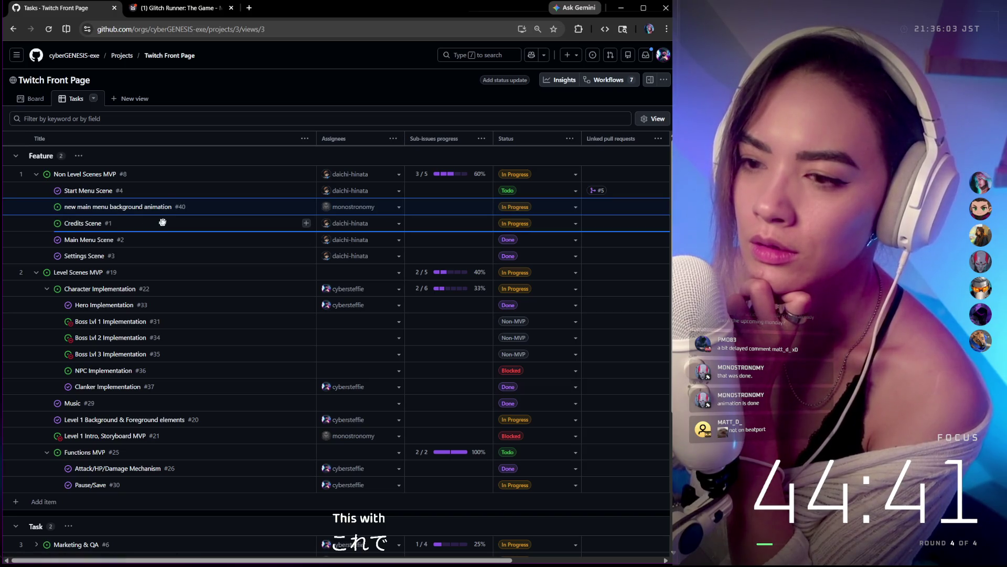
mouse_move(163, 223)
mouse_down()
mouse_move(124, 204)
mouse_move(110, 259)
mouse_up()
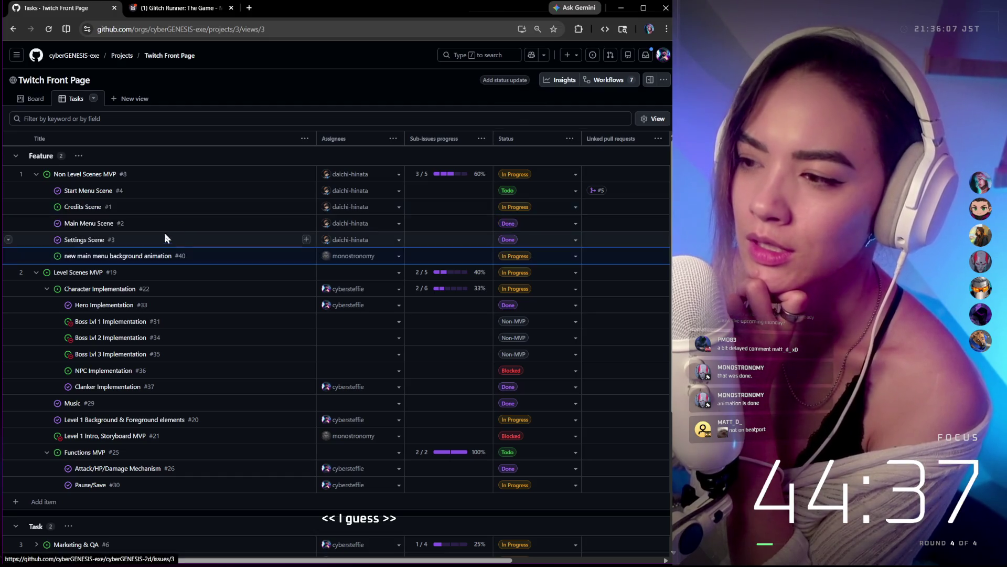
click(520, 257)
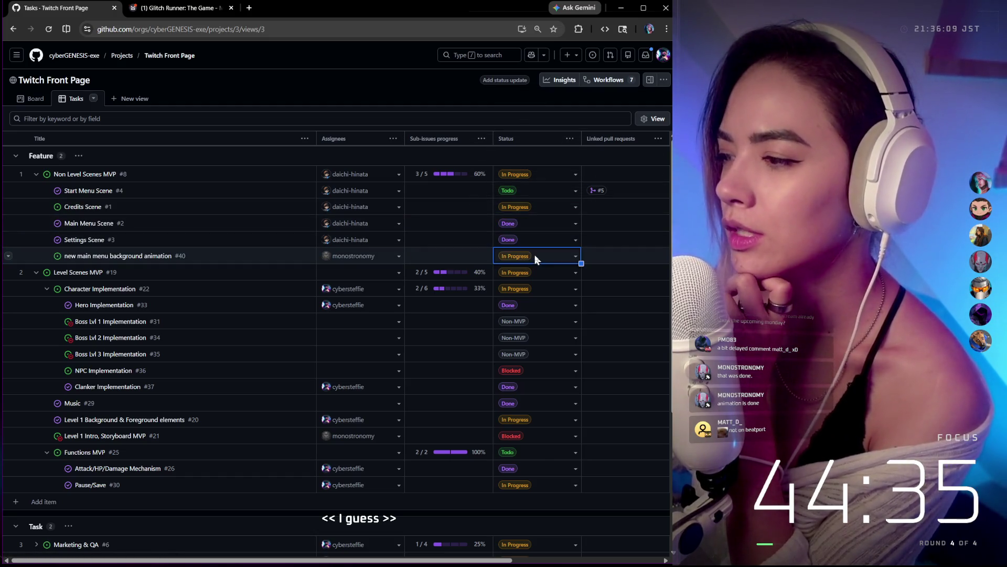
Step: Mark the background animation item Done, collapse Character Workflow MVP and start a Level Scenes MVP sub-issue
click(576, 257)
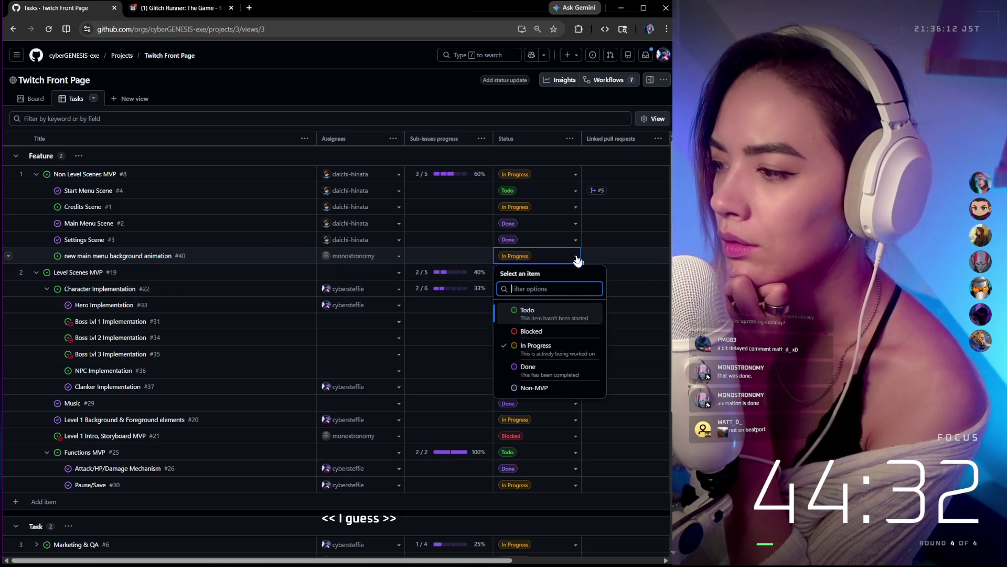
click(538, 368)
scroll(329, 288, down, 3)
scroll(330, 288, down, 1)
scroll(393, 276, up, 3)
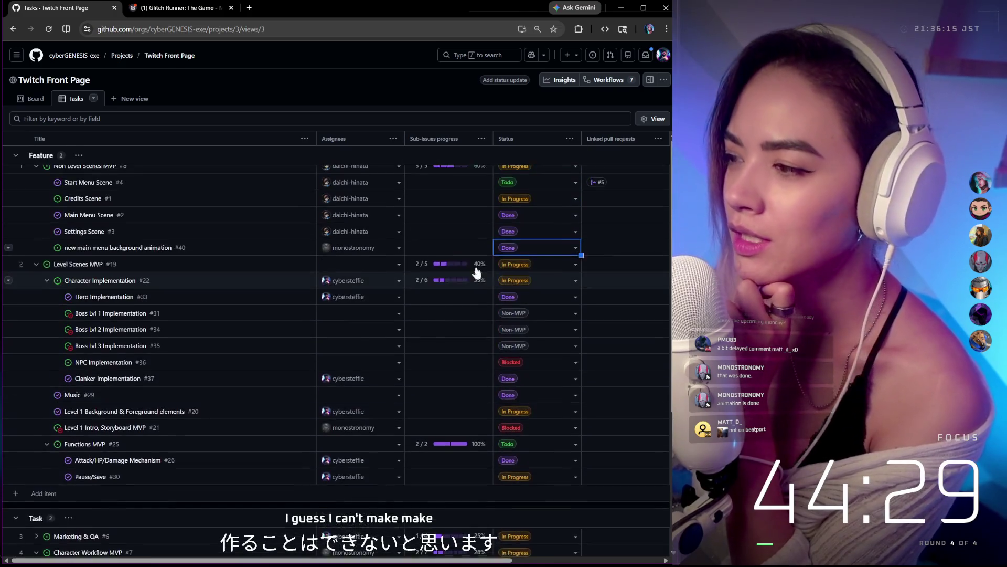
scroll(488, 264, up, 1)
scroll(393, 279, down, 3)
scroll(316, 294, down, 1)
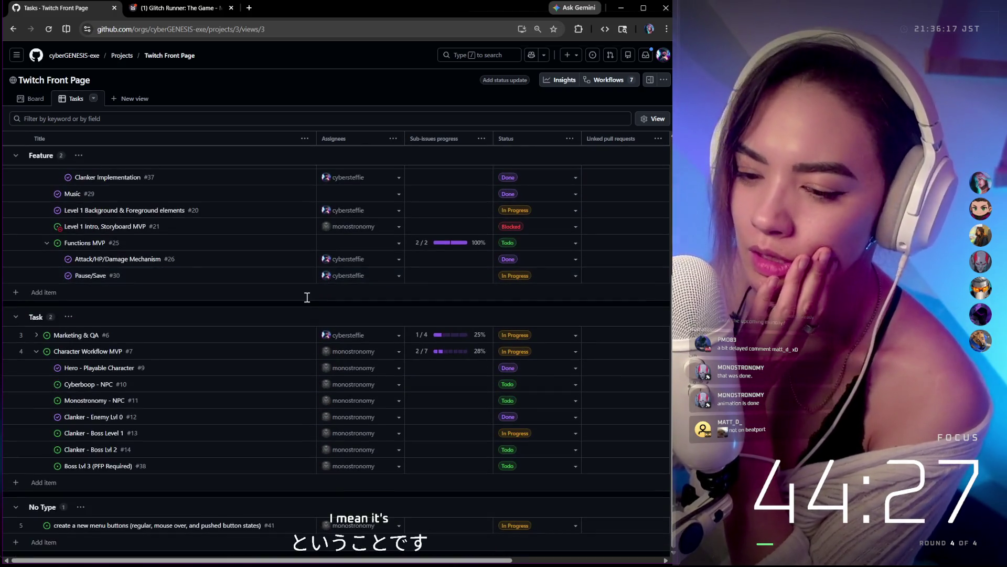
scroll(556, 343, up, 4)
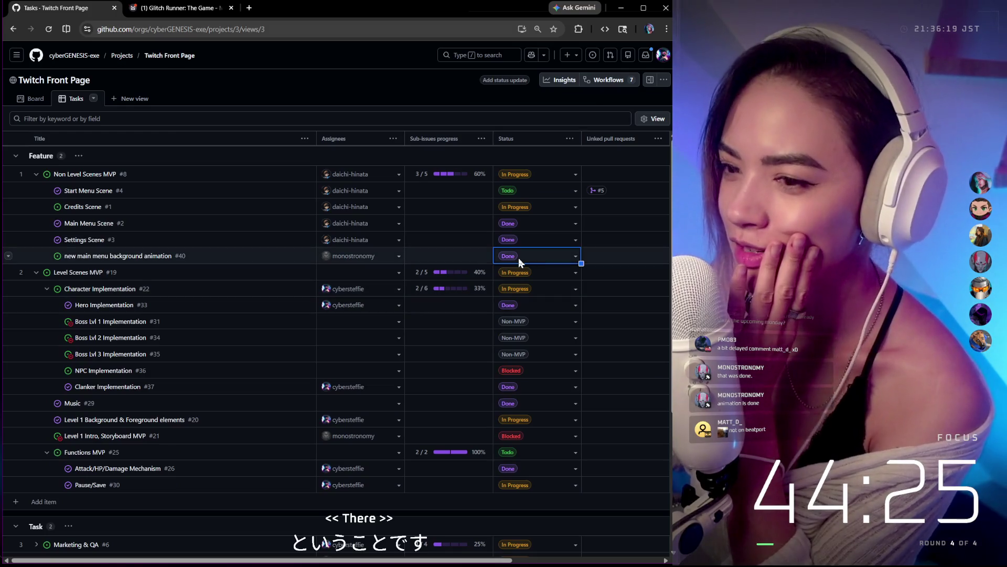
scroll(355, 299, down, 3)
scroll(226, 360, down, 1)
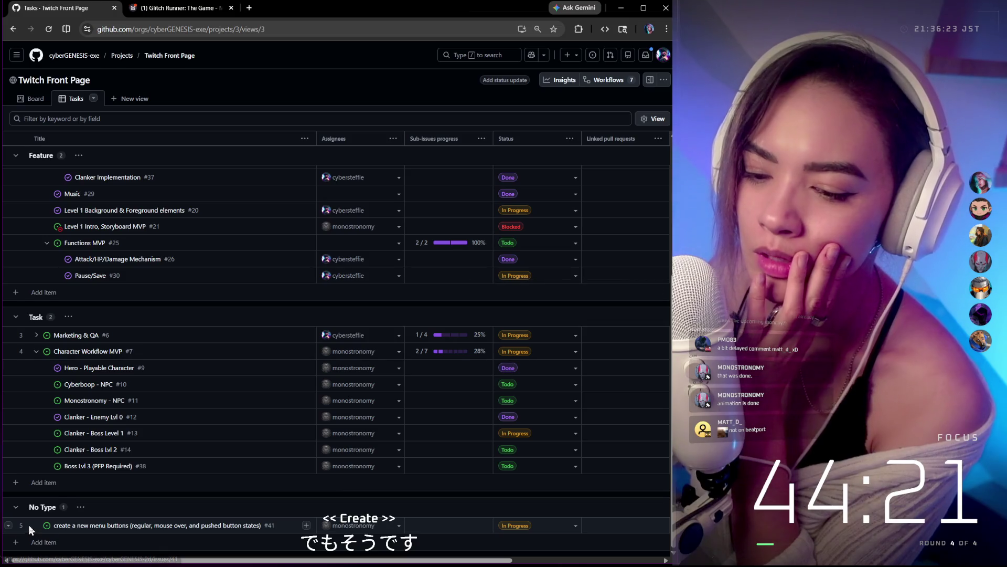
mouse_move(255, 195)
mouse_down()
mouse_move(252, 145)
mouse_move(193, 194)
mouse_up()
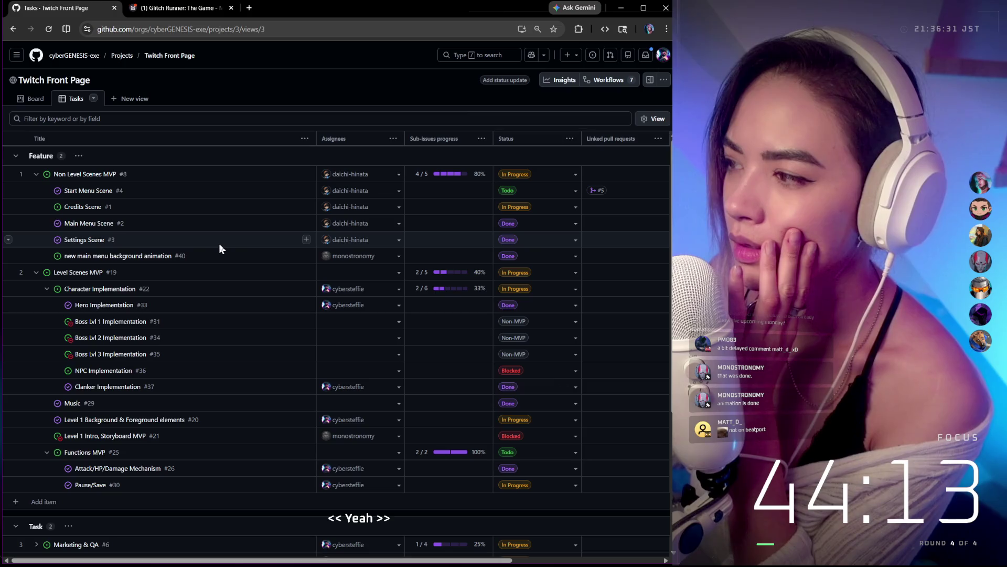
scroll(219, 245, down, 2)
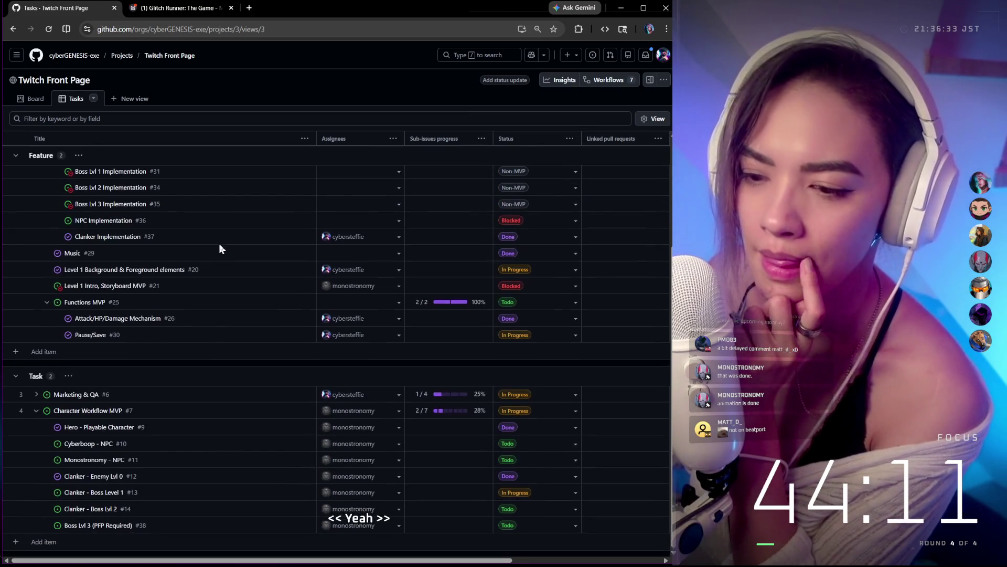
click(35, 411)
scroll(170, 343, up, 1)
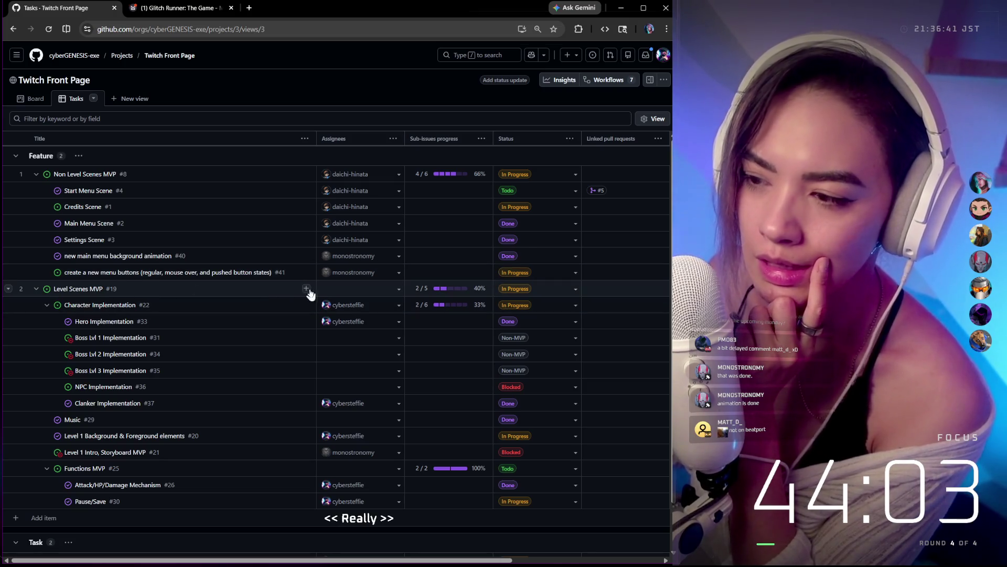
click(306, 291)
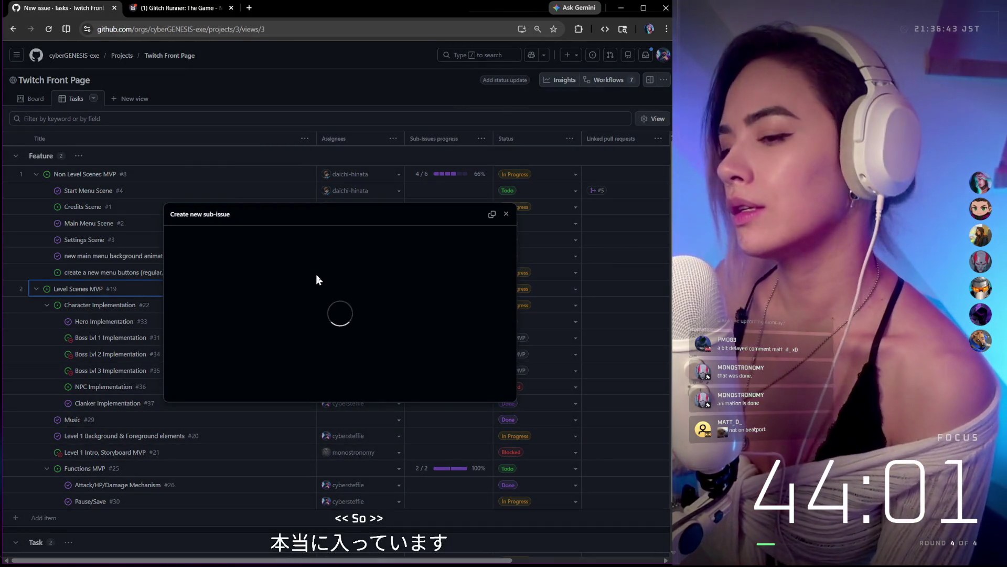
Step: Create a blank 'Game sounds' sub-issue under Level Scenes MVP
click(238, 333)
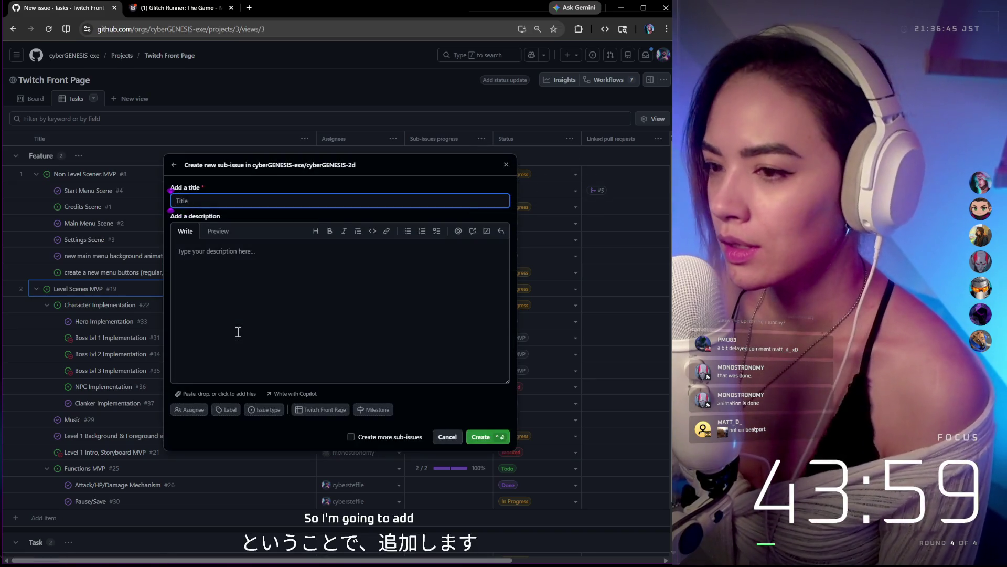
text(Game soun)
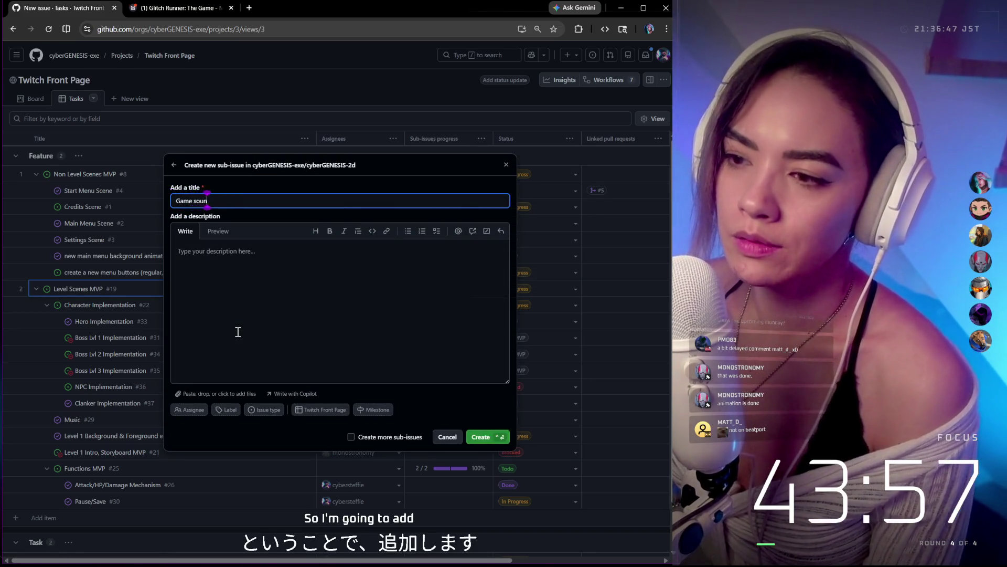
text(ds)
click(479, 438)
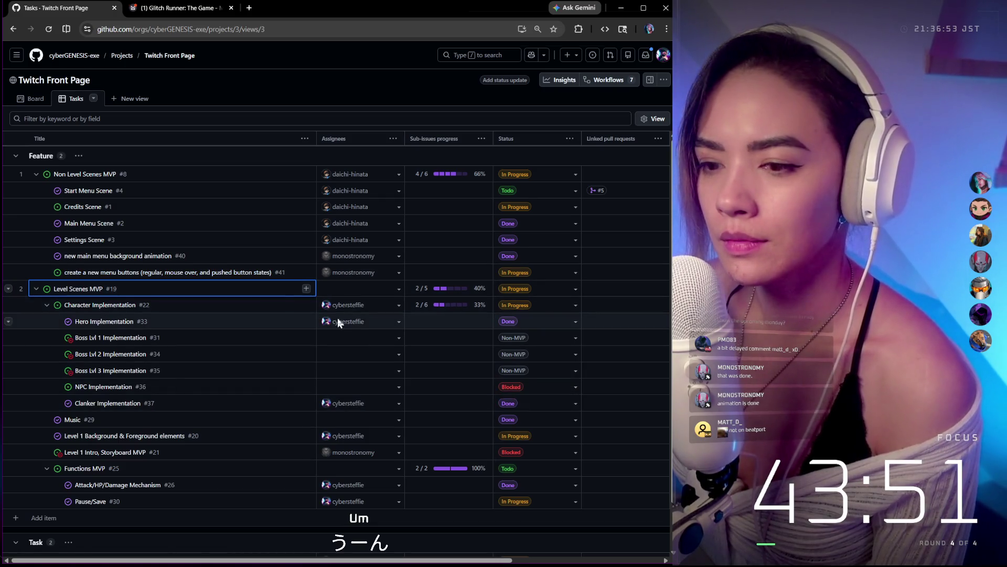
scroll(336, 319, down, 1)
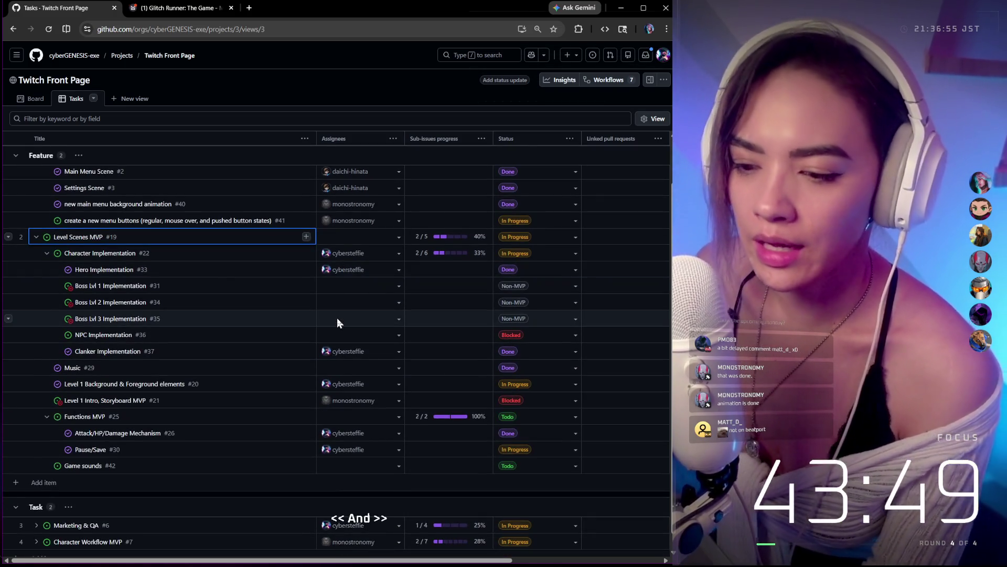
Step: Assign the Game sounds task to the first suggested project member, then switch to the Milanote board
click(372, 467)
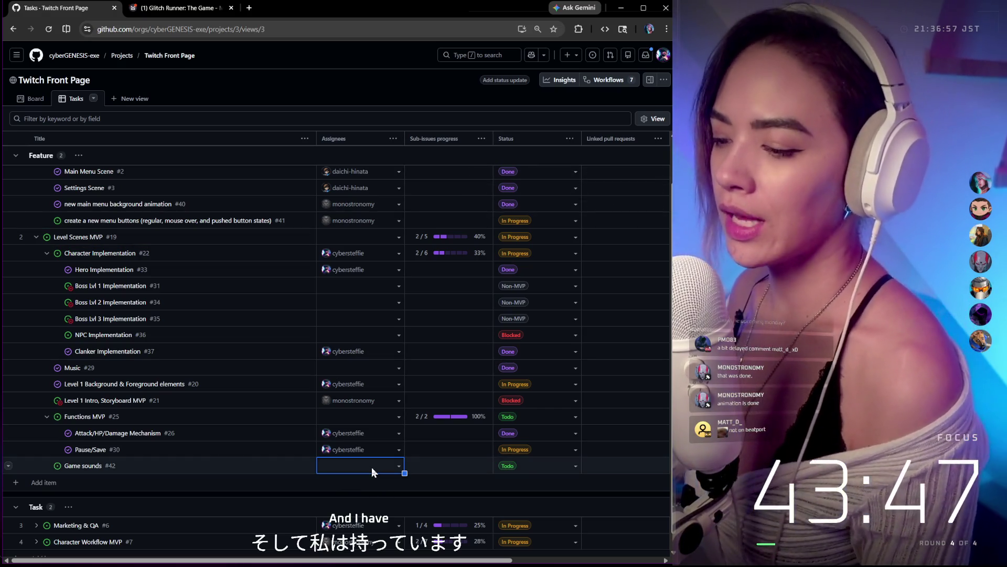
click(398, 465)
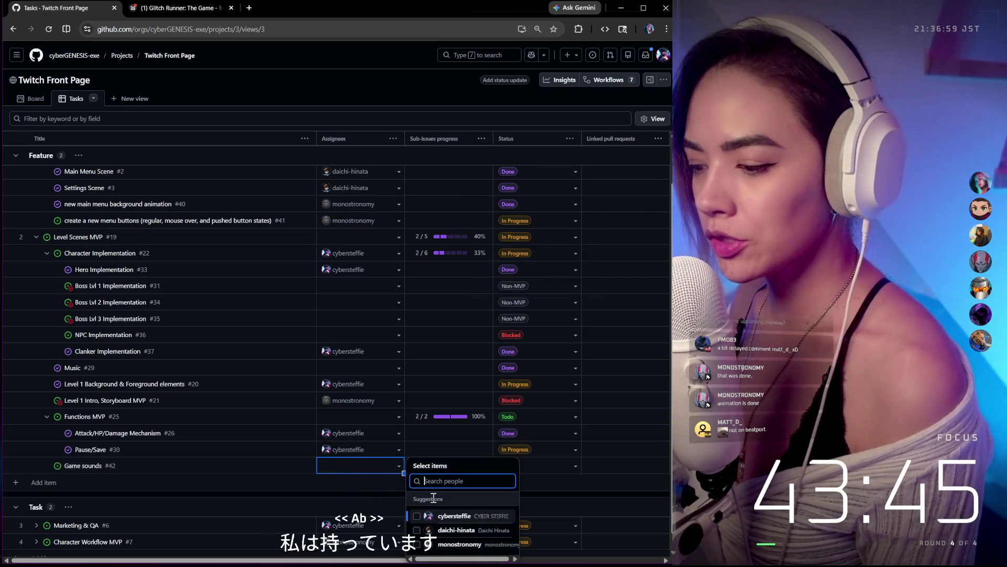
click(417, 517)
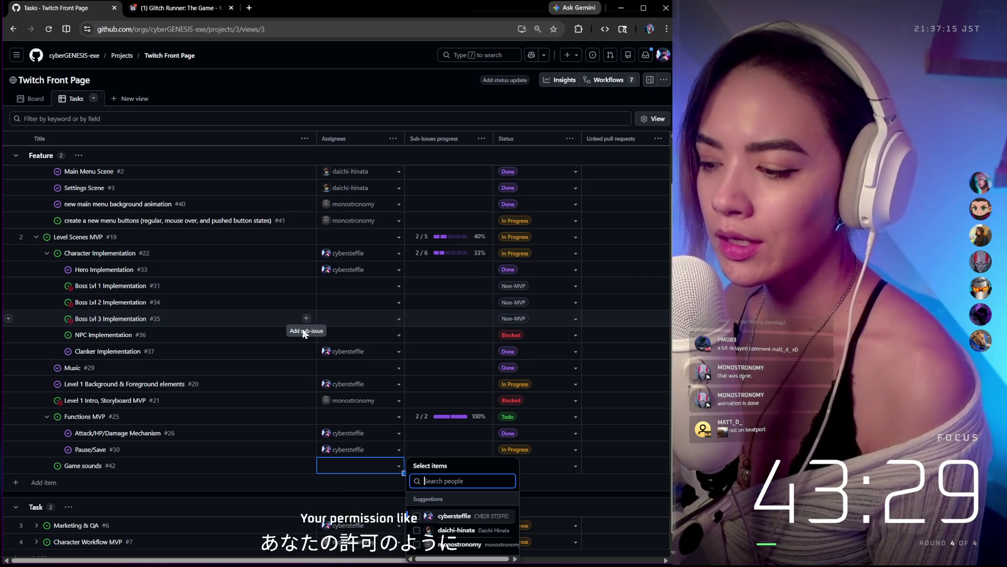
click(435, 516)
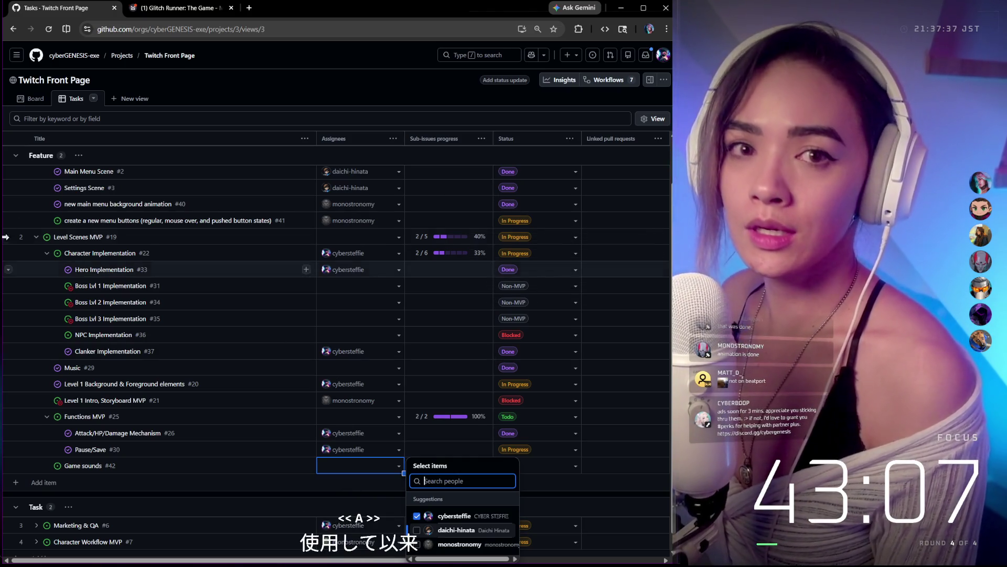
click(196, 11)
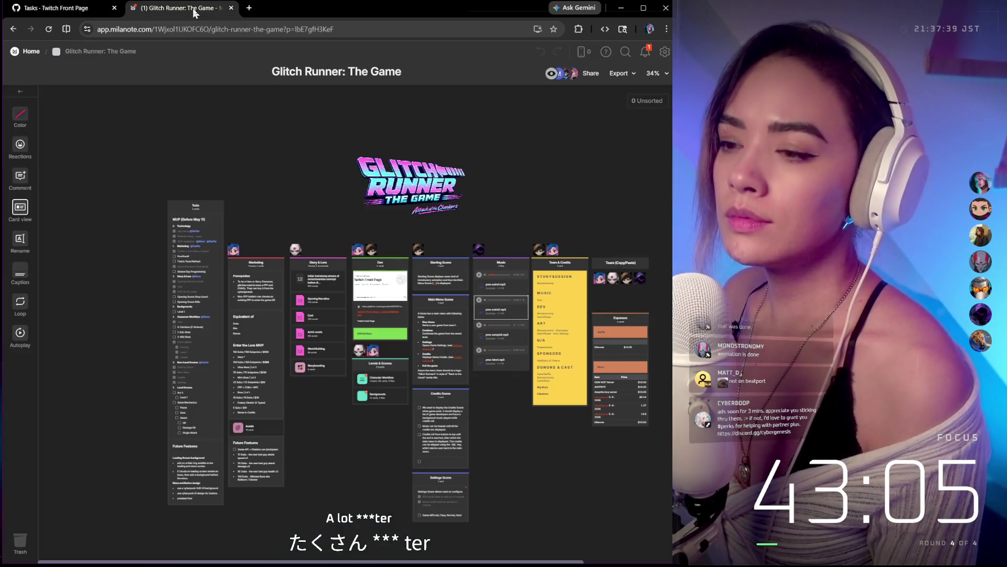
scroll(394, 227, up, 3)
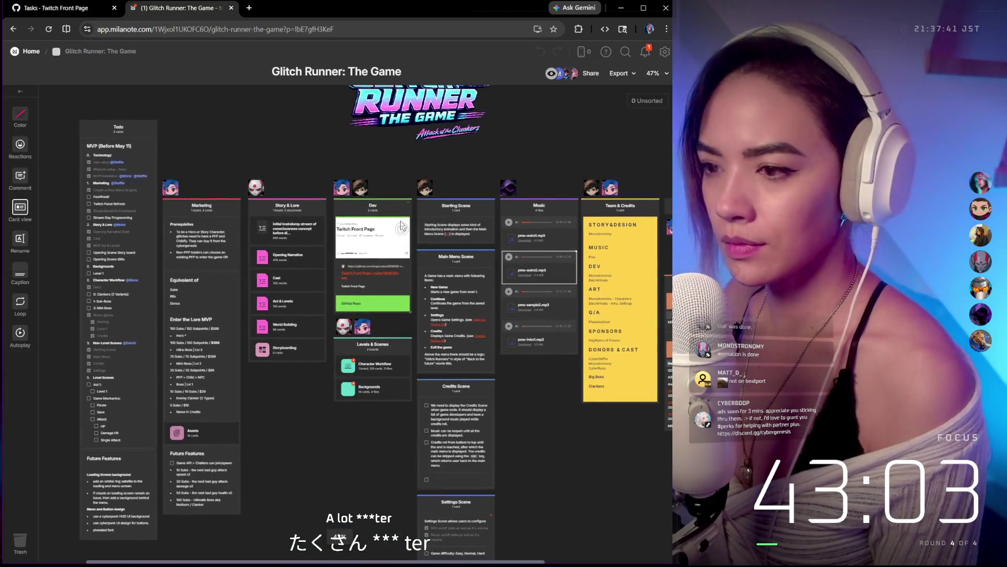
scroll(401, 227, up, 1)
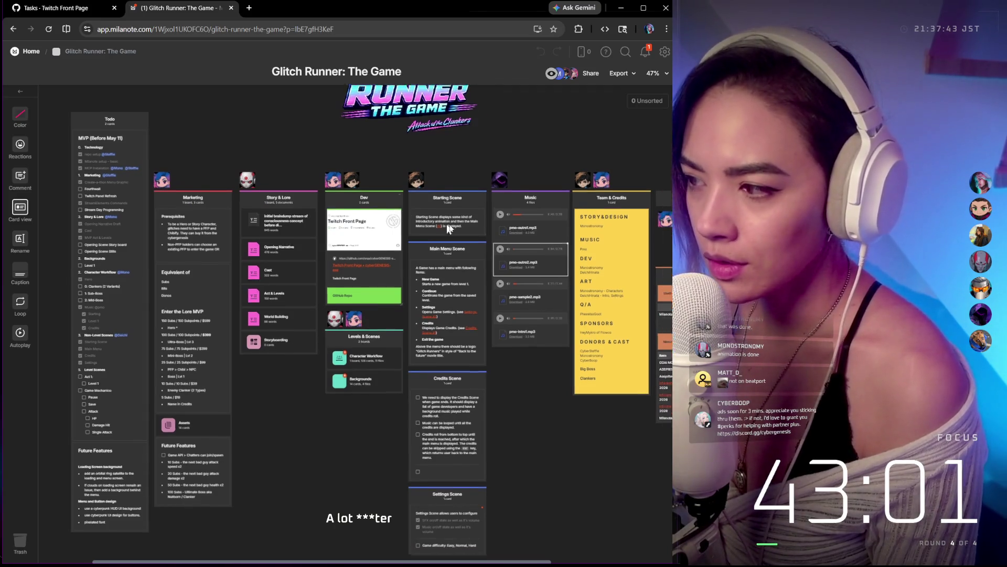
scroll(510, 186, up, 1)
scroll(522, 197, up, 2)
scroll(522, 197, right, 2)
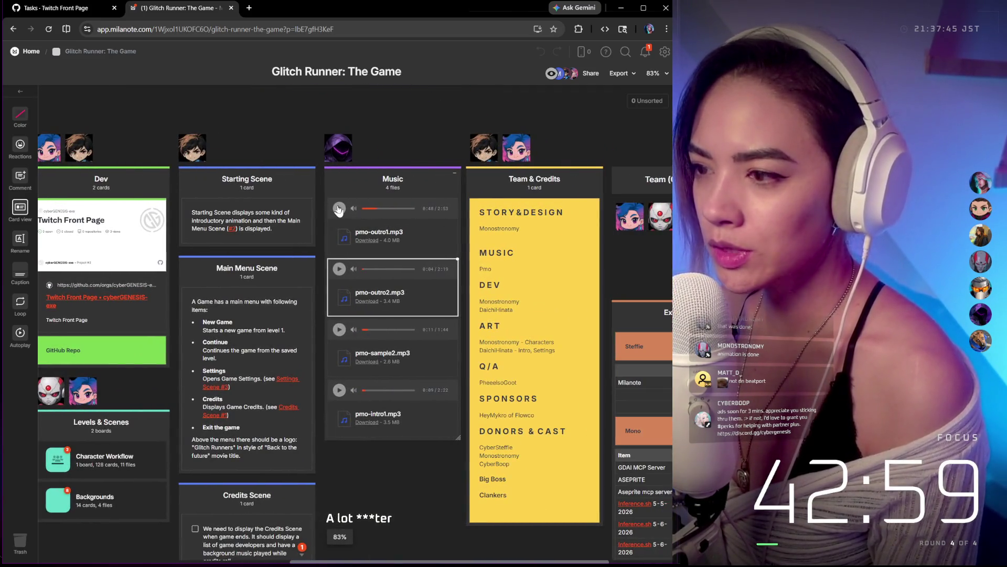
Step: Play the pmo-sample2.mp3 music track on the Glitch Runner board
click(339, 330)
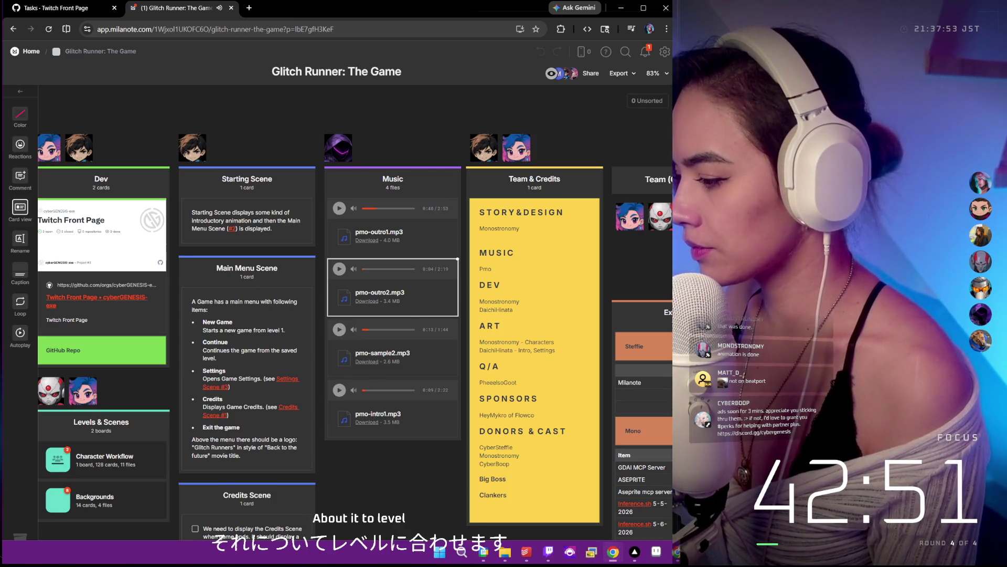
click(635, 551)
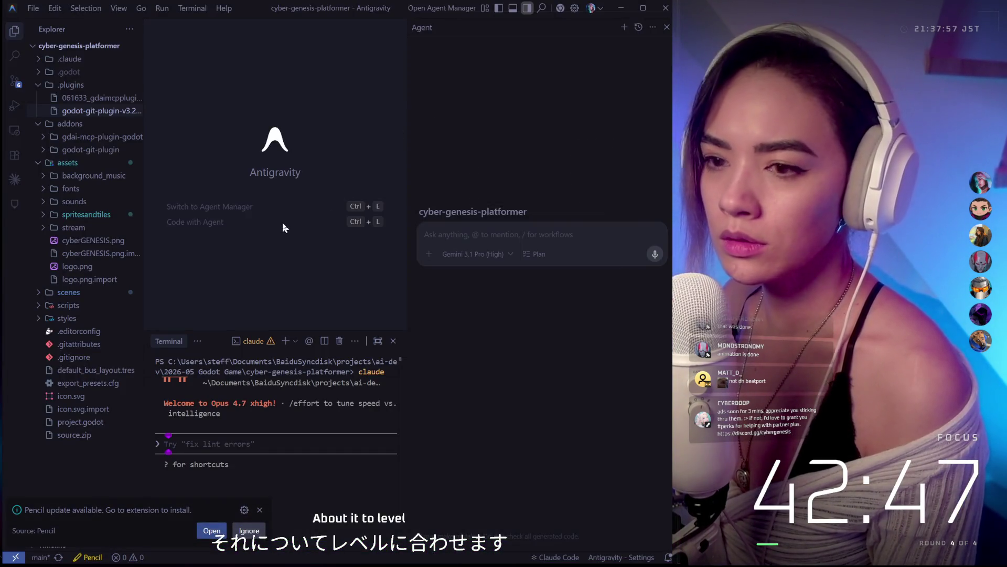
mouse_move(87, 87)
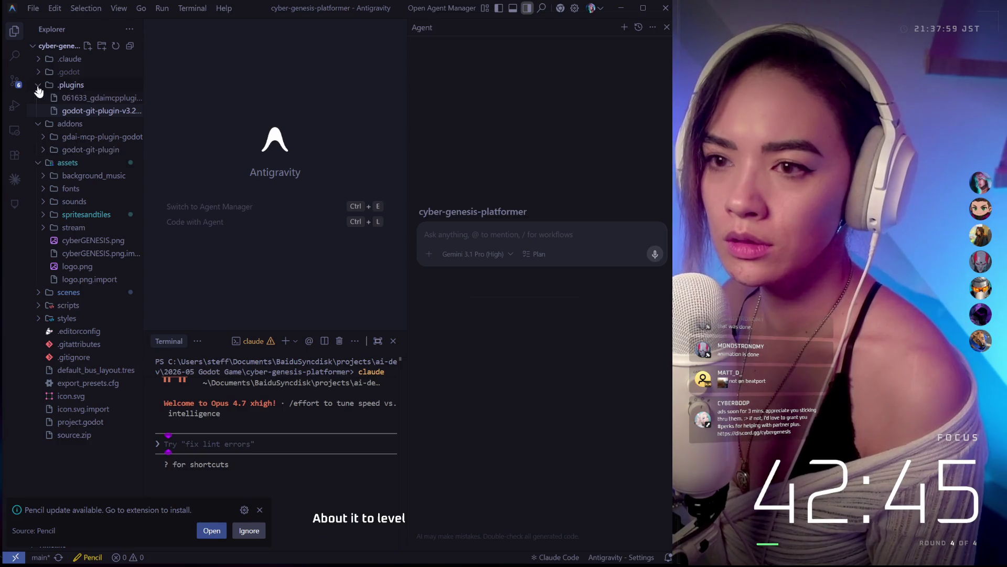
Step: Open the 2026-05 obs-overlay-tiers-v1.html file from assets/stream in the Explorer
click(39, 84)
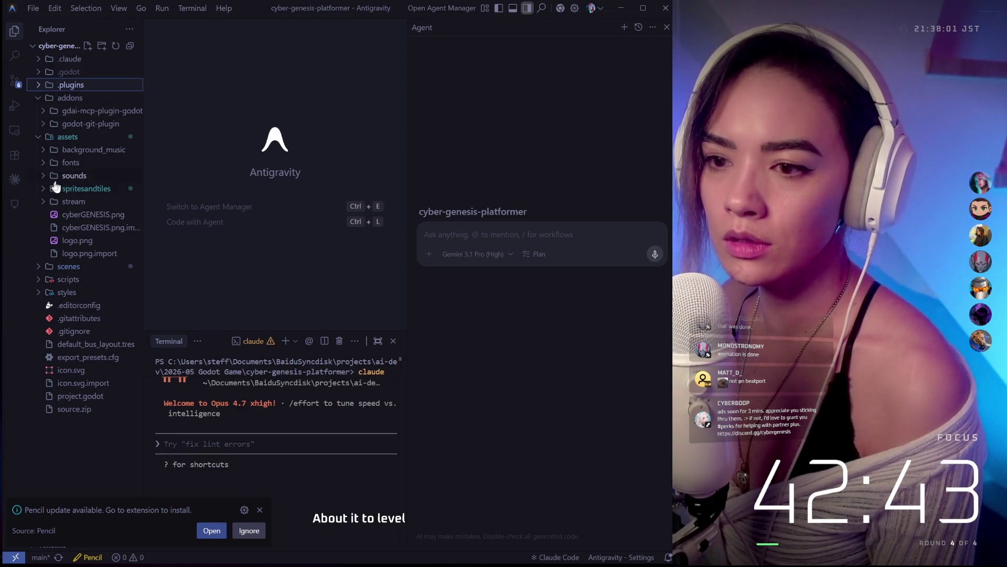
click(46, 202)
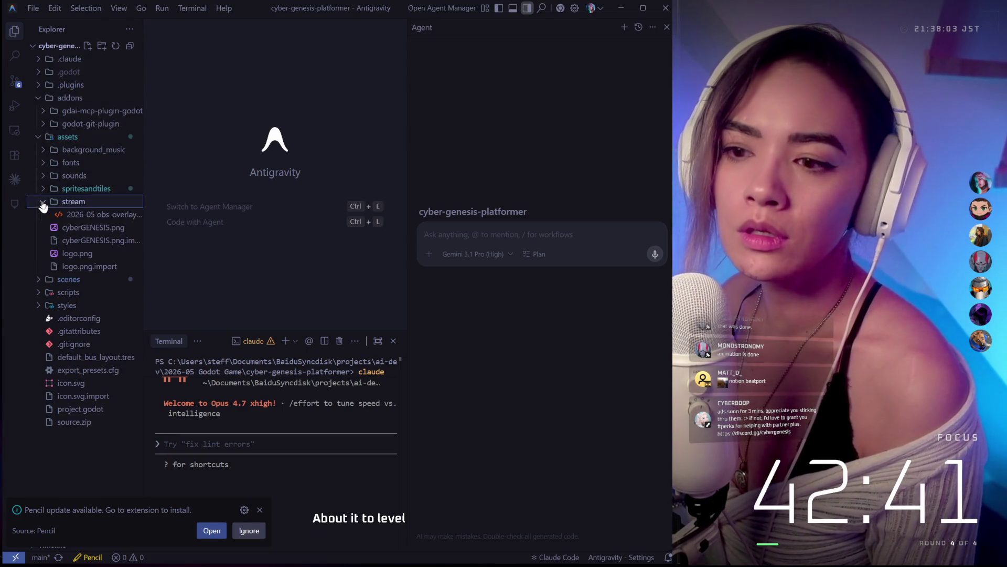
click(78, 217)
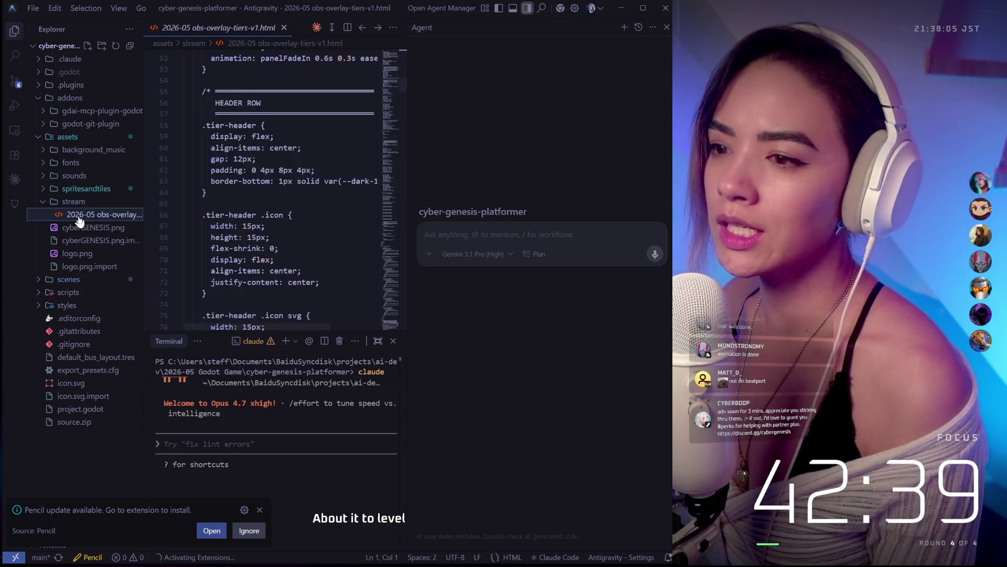
click(43, 204)
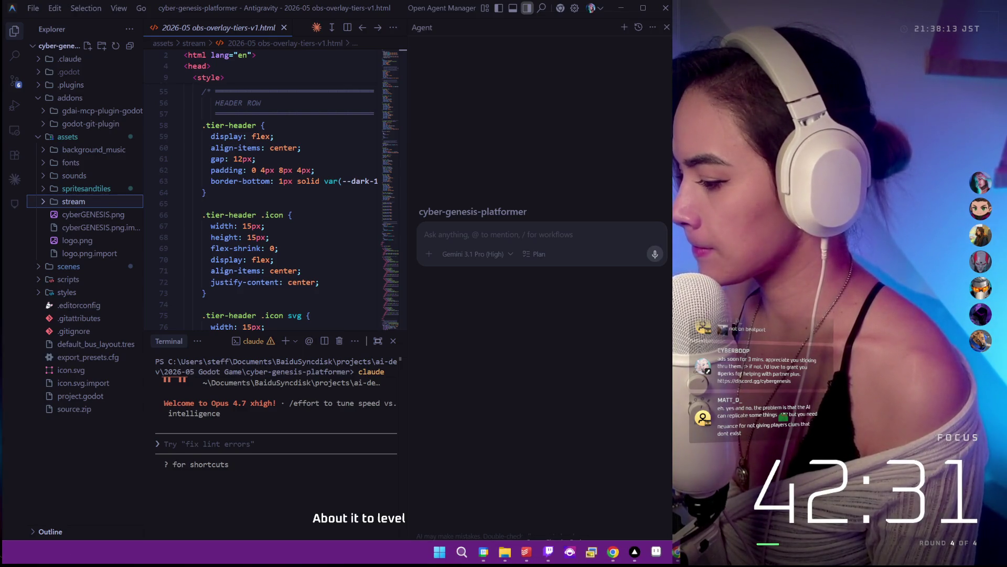
click(570, 552)
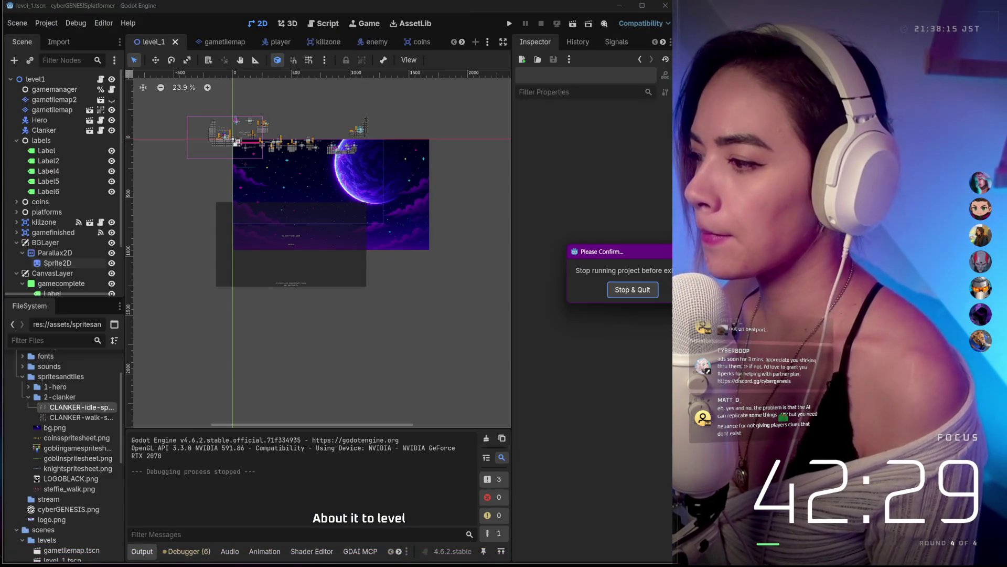
Step: Dismiss the stop-project confirmation and expand background_music to show intro.mp3 and outro.mp3
key(Escape)
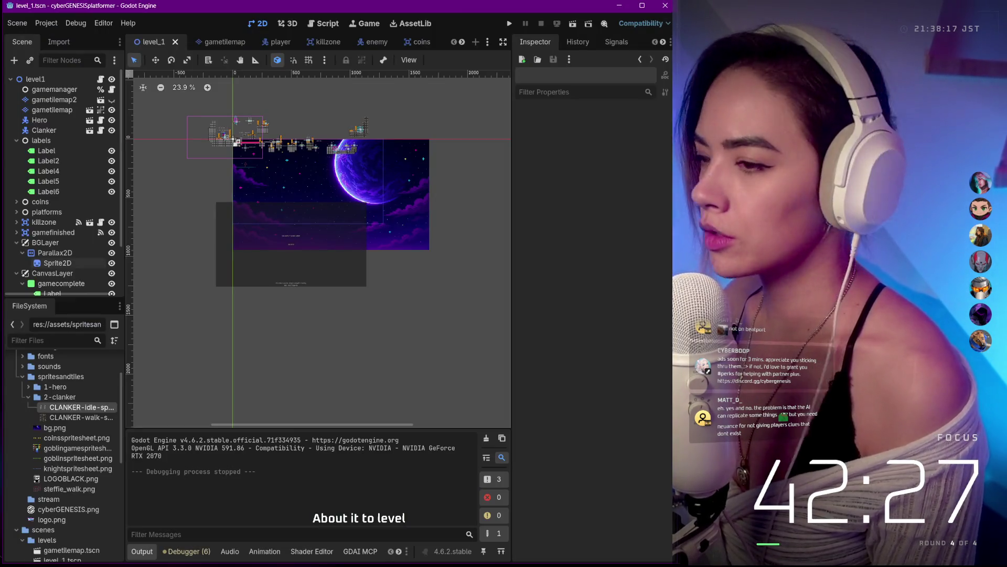
scroll(300, 250, up, 2)
drag(301, 244, 353, 259)
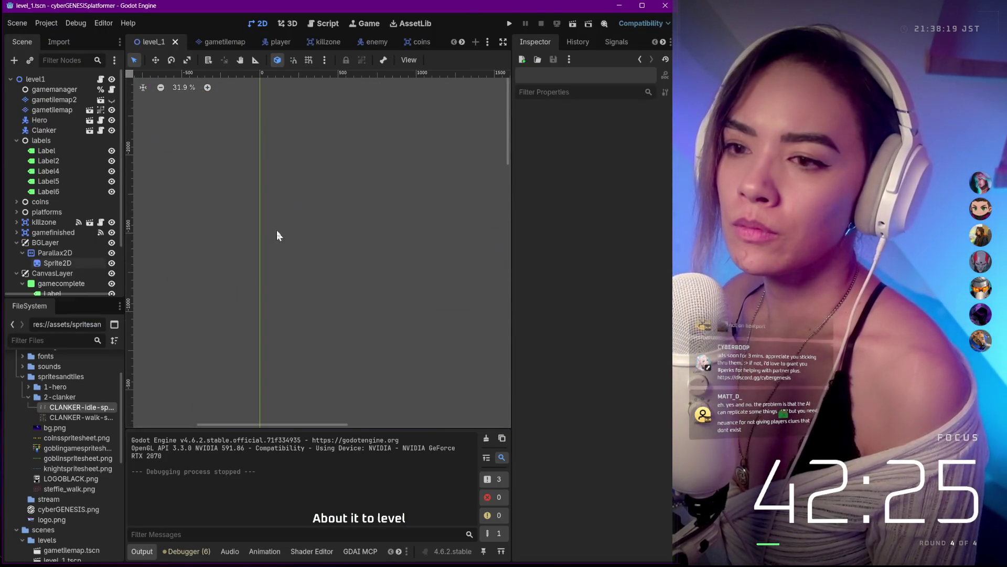
scroll(278, 229, down, 7)
scroll(35, 410, up, 3)
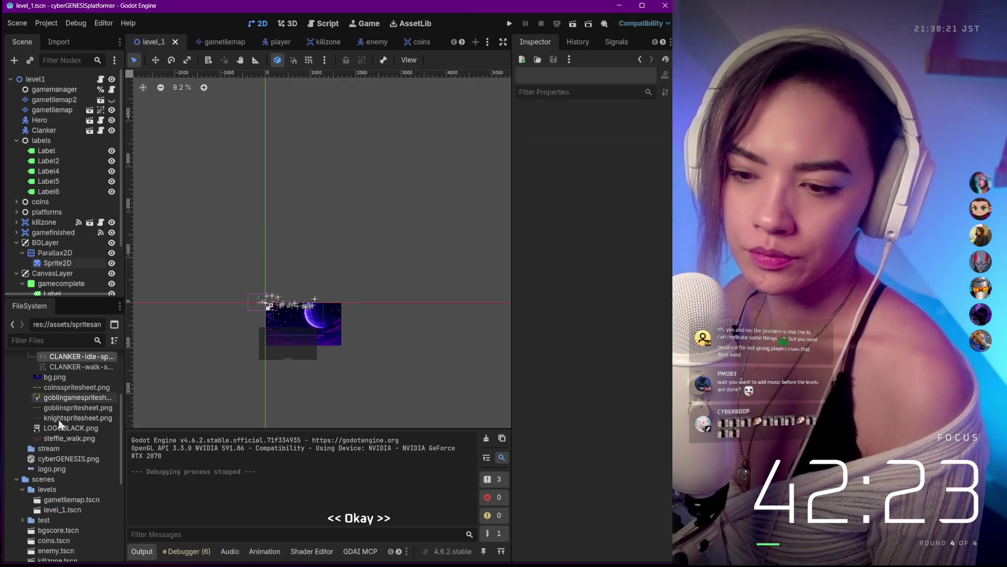
scroll(28, 433, up, 2)
click(20, 430)
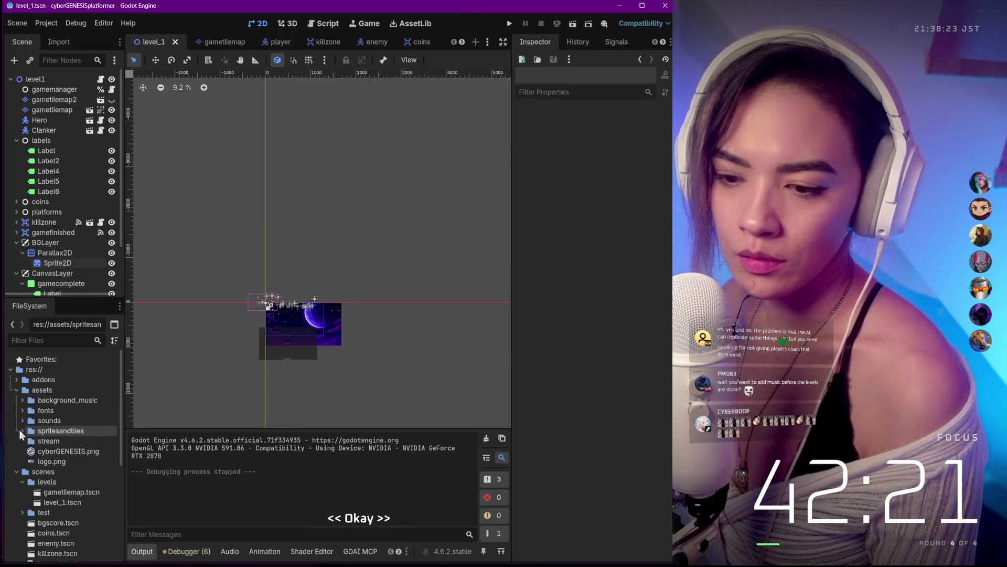
scroll(24, 430, down, 5)
scroll(78, 420, down, 2)
scroll(79, 423, up, 5)
click(24, 397)
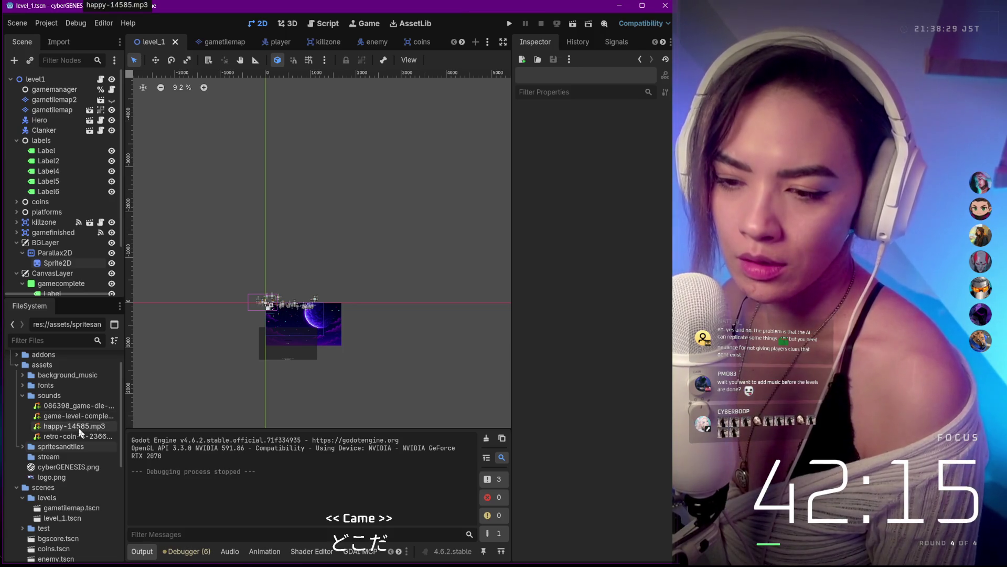
click(22, 375)
click(24, 415)
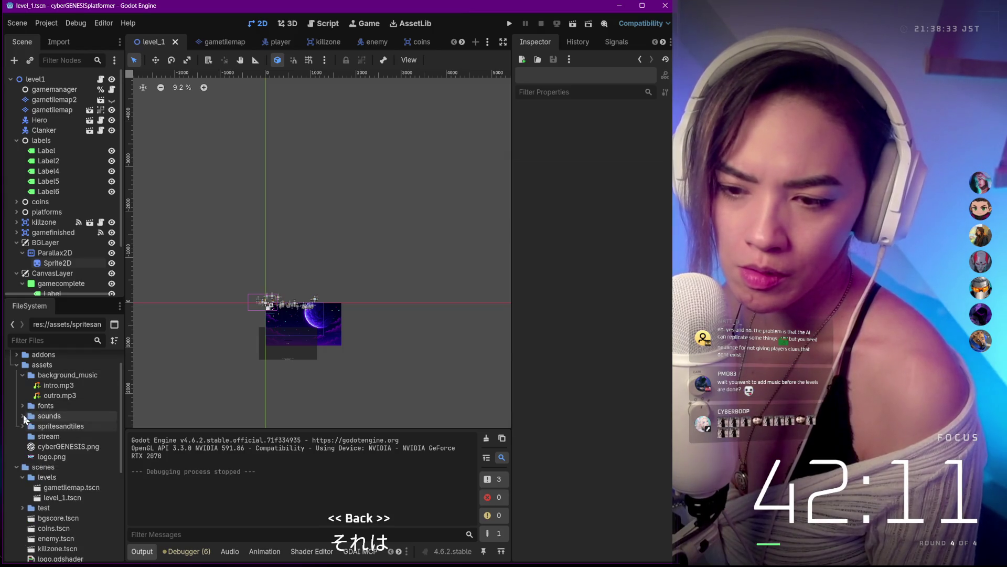
right_click(61, 375)
key(Escape)
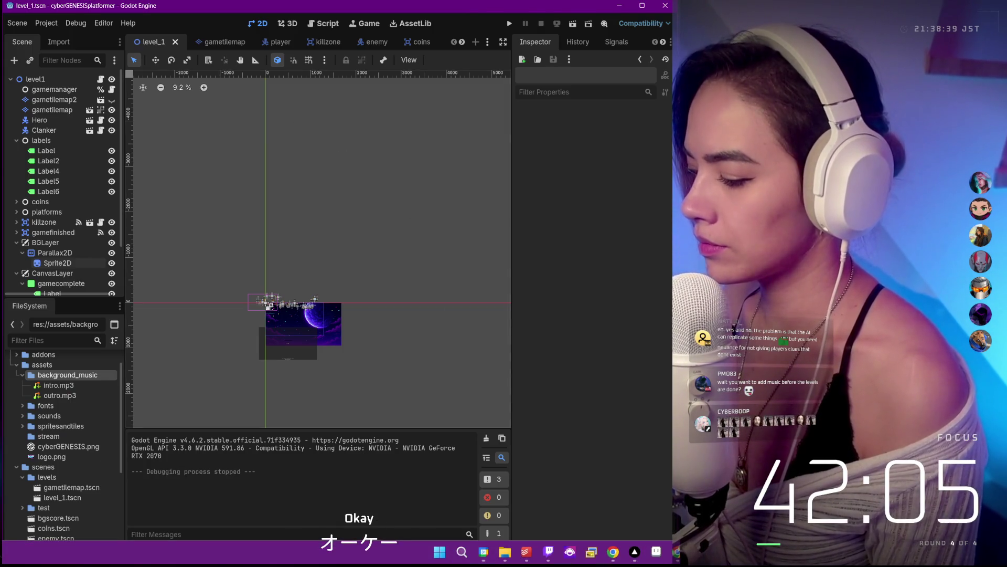
mouse_move(613, 552)
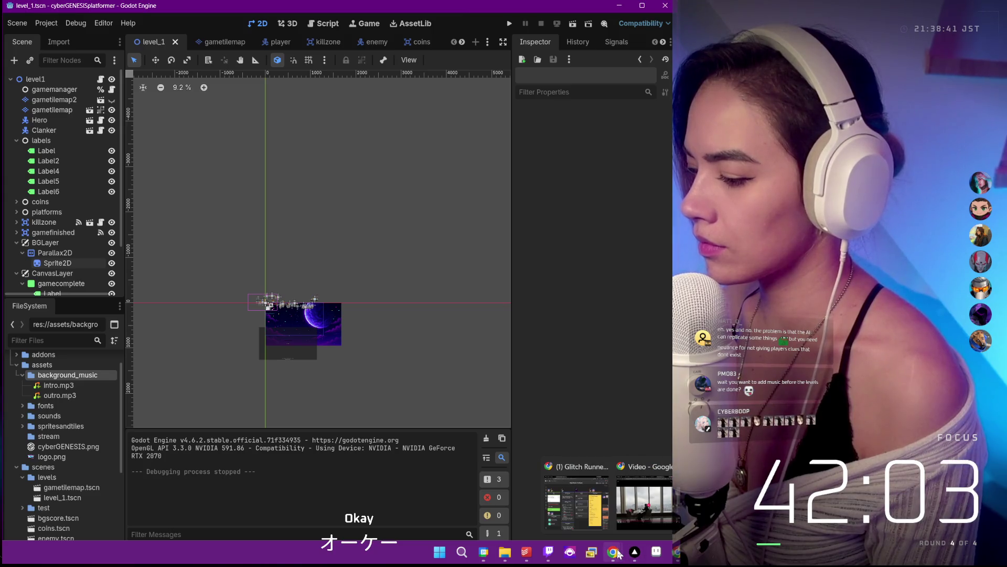
mouse_move(644, 496)
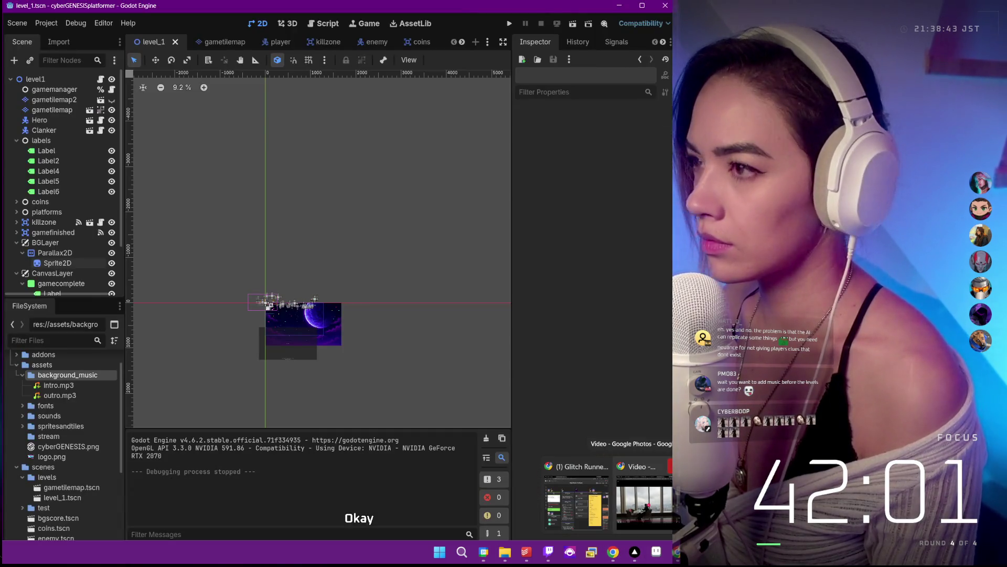
Step: Close the Tokyo, Haiku, extra and Google Photos video tabs, leaving the Character Workflow board
click(663, 492)
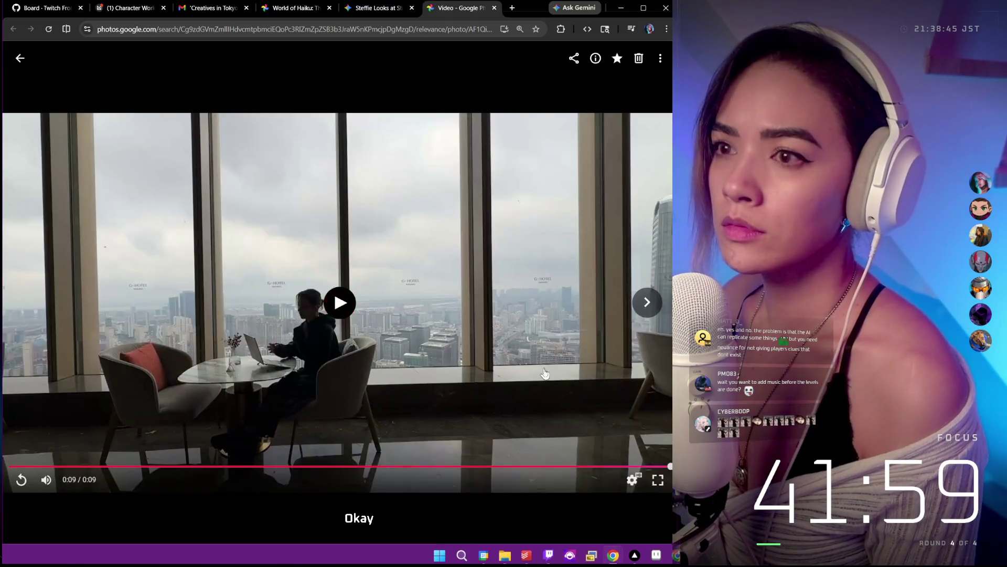
click(246, 11)
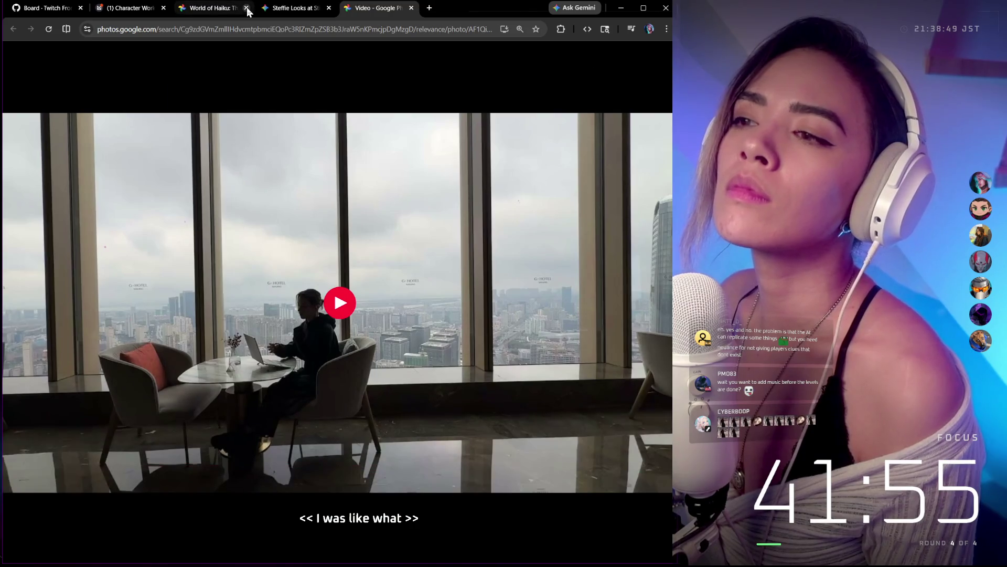
click(246, 11)
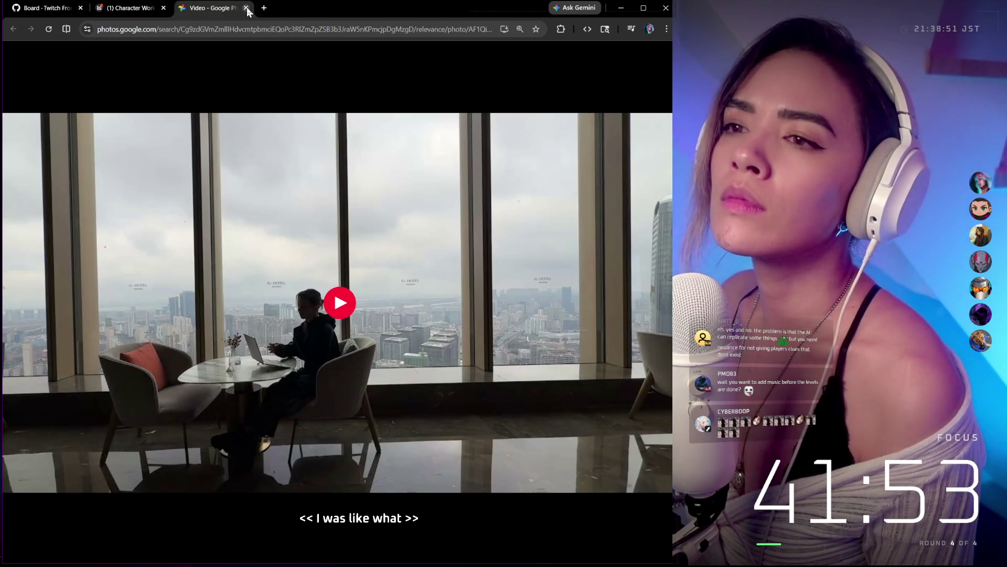
click(247, 11)
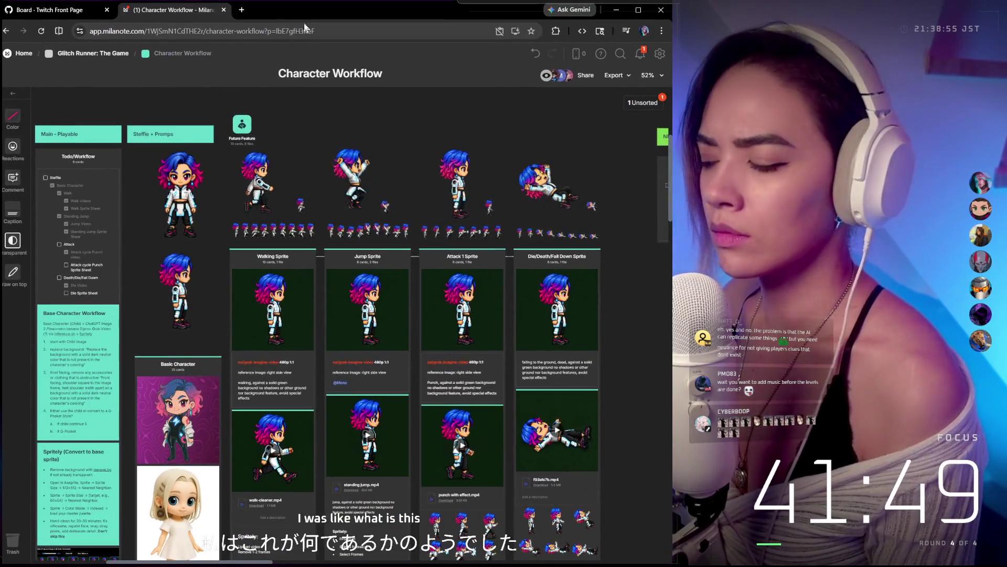
Step: Download the pmo-sample2.mp3 card from the Music column of the Glitch Runner board
click(109, 57)
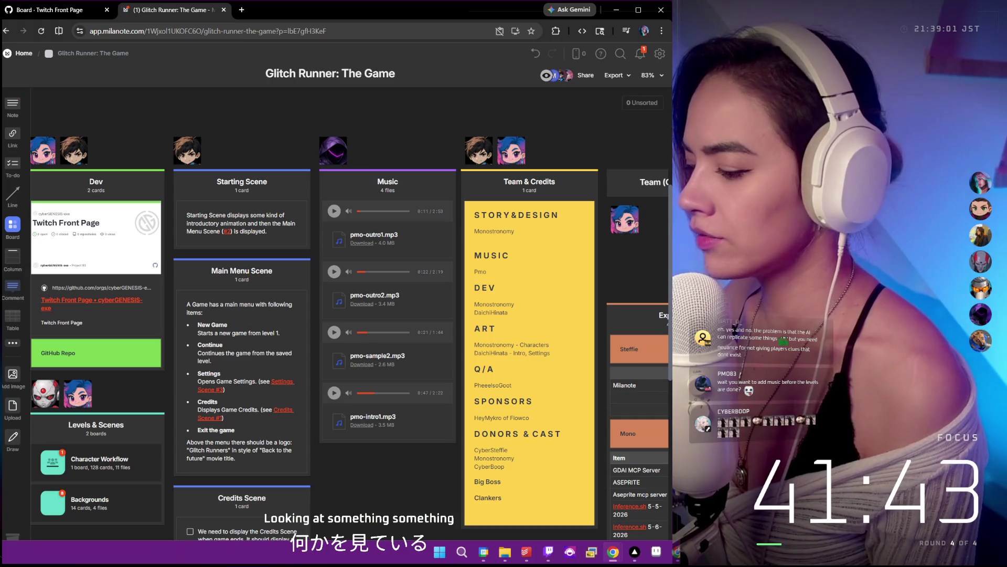
mouse_move(613, 552)
click(604, 467)
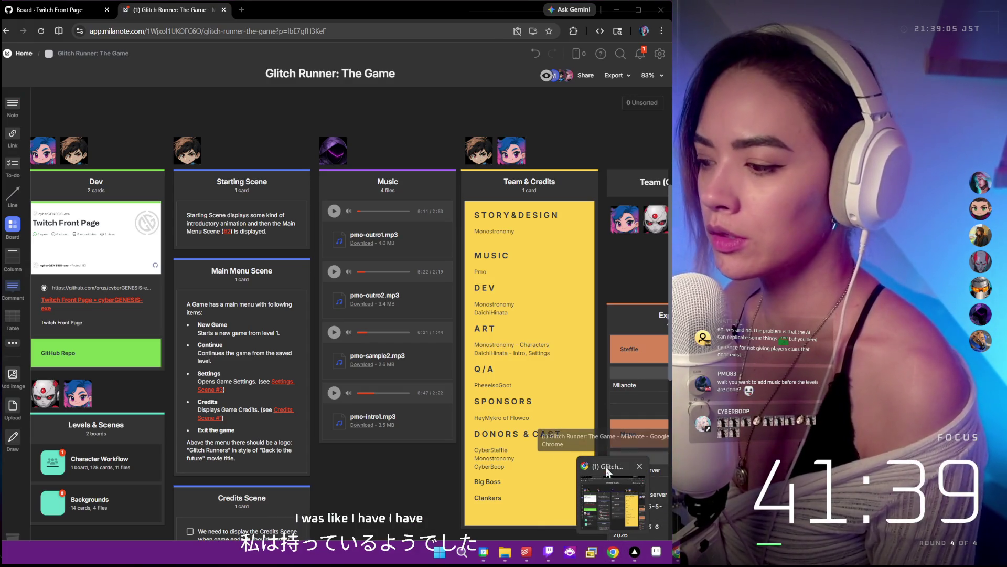
click(605, 467)
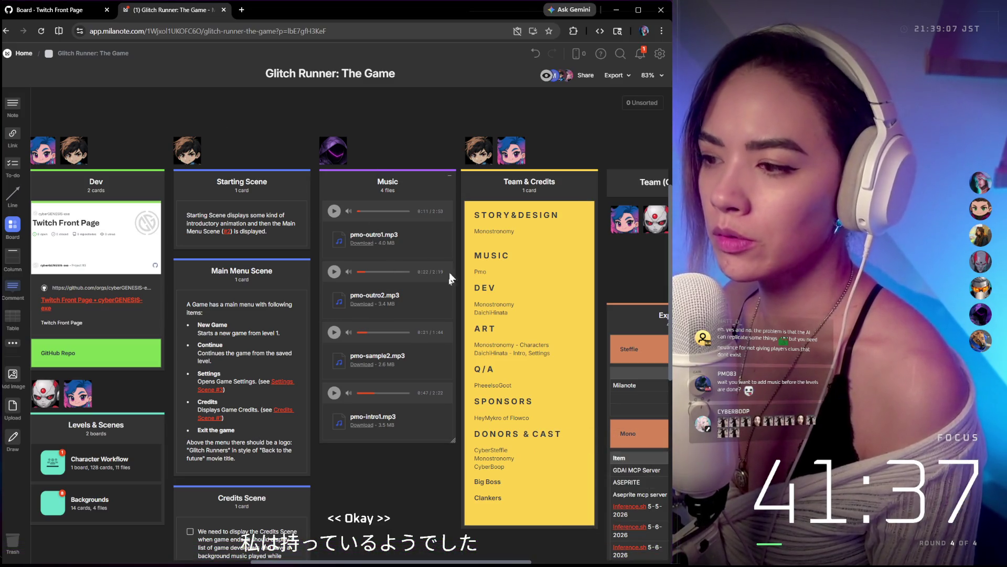
right_click(414, 360)
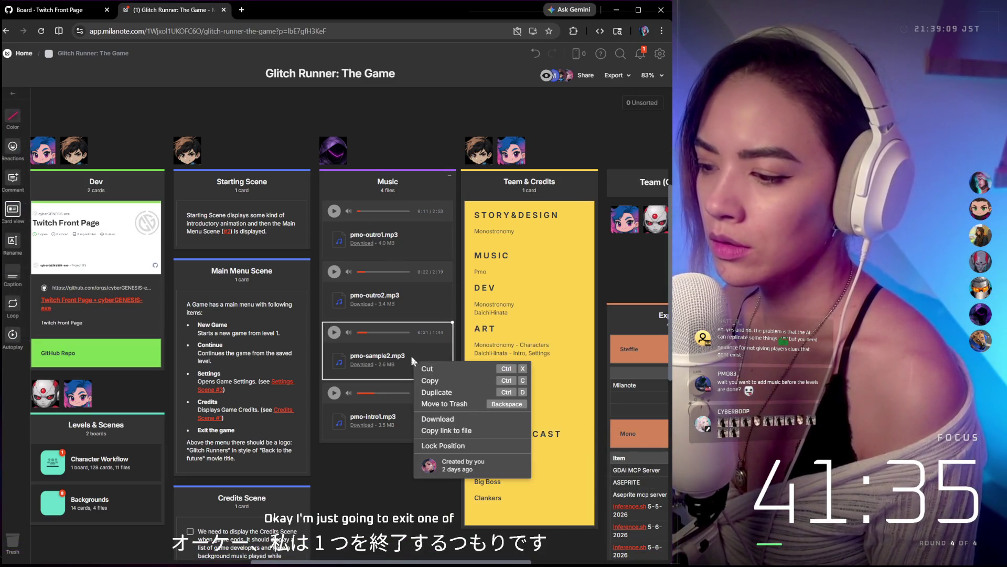
click(450, 419)
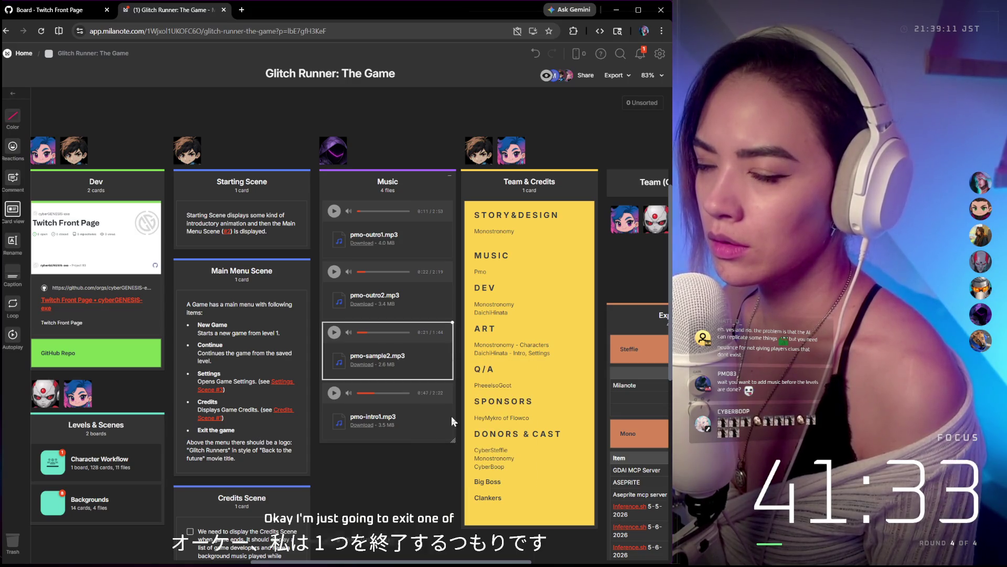
Step: Confirm the download finished in Chrome's downloads panel and return to Godot
click(628, 29)
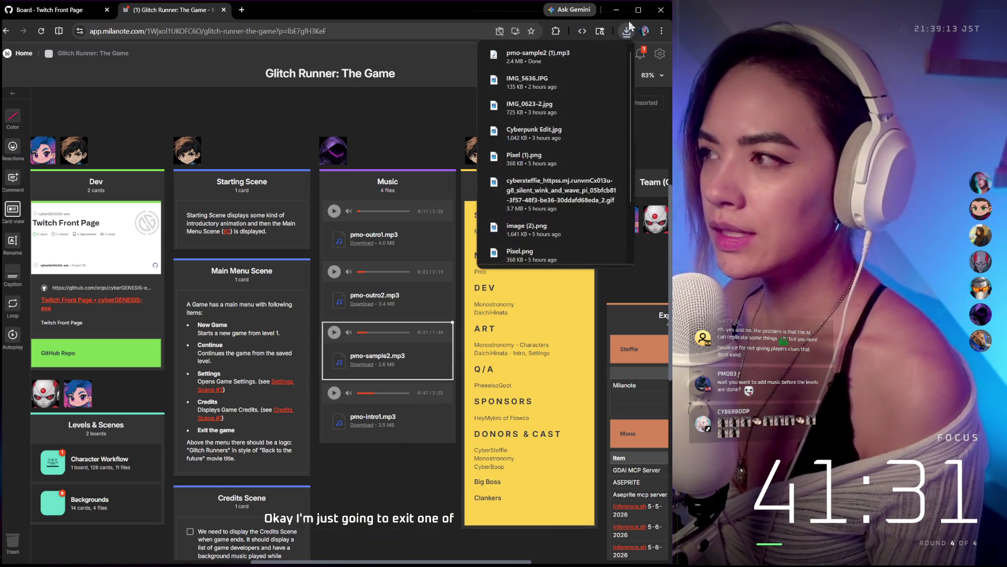
click(580, 13)
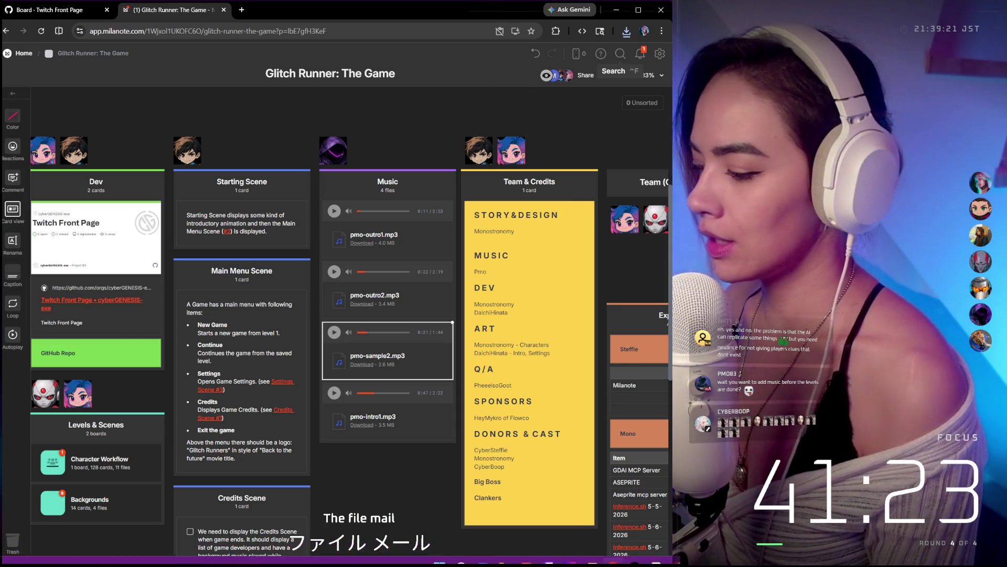
click(633, 551)
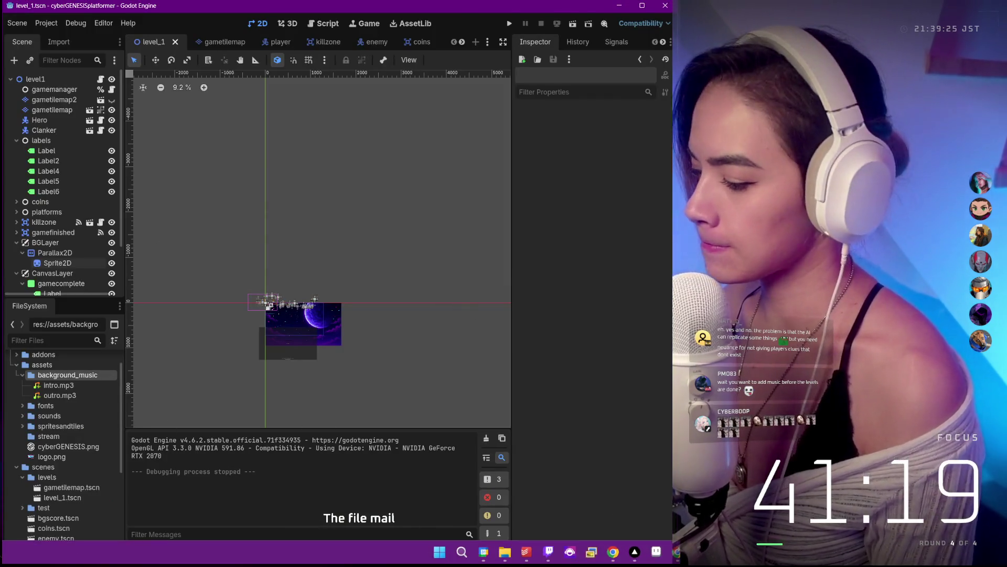
Step: Drag the downloaded mp3 from File Explorer into background_music as level1.mp3
click(504, 556)
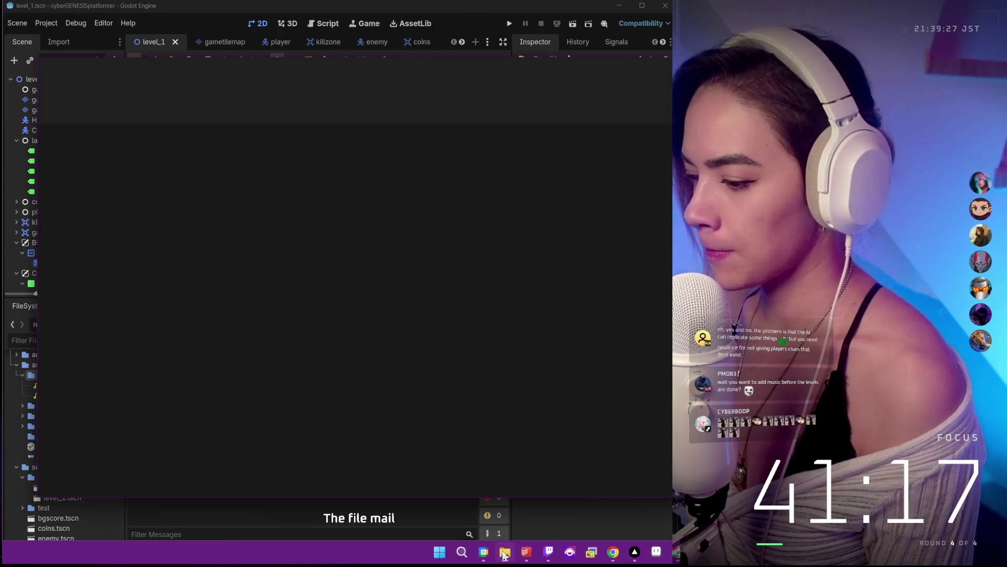
drag(504, 43, 968, 80)
drag(583, 82, 787, 80)
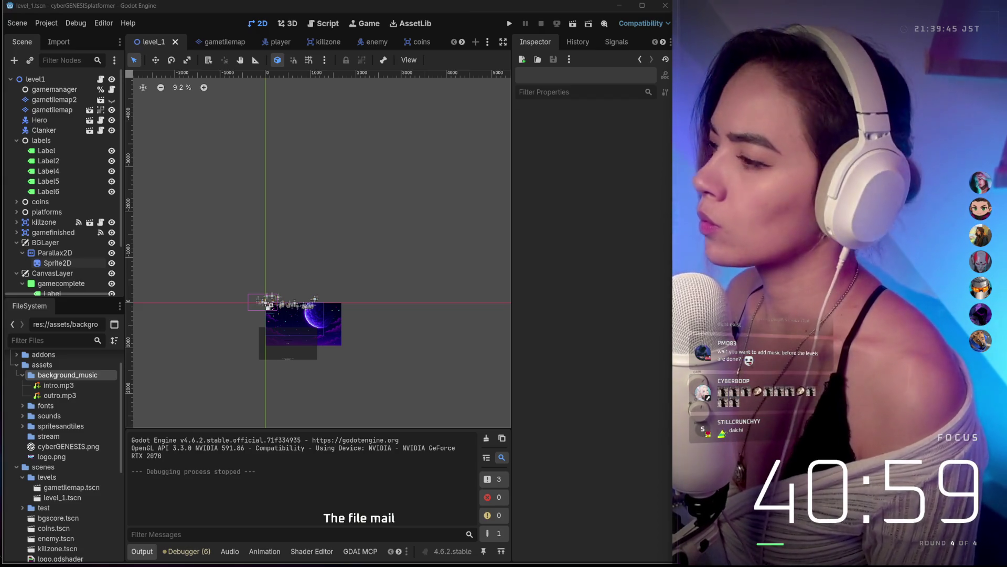
drag(80, 375, 102, 372)
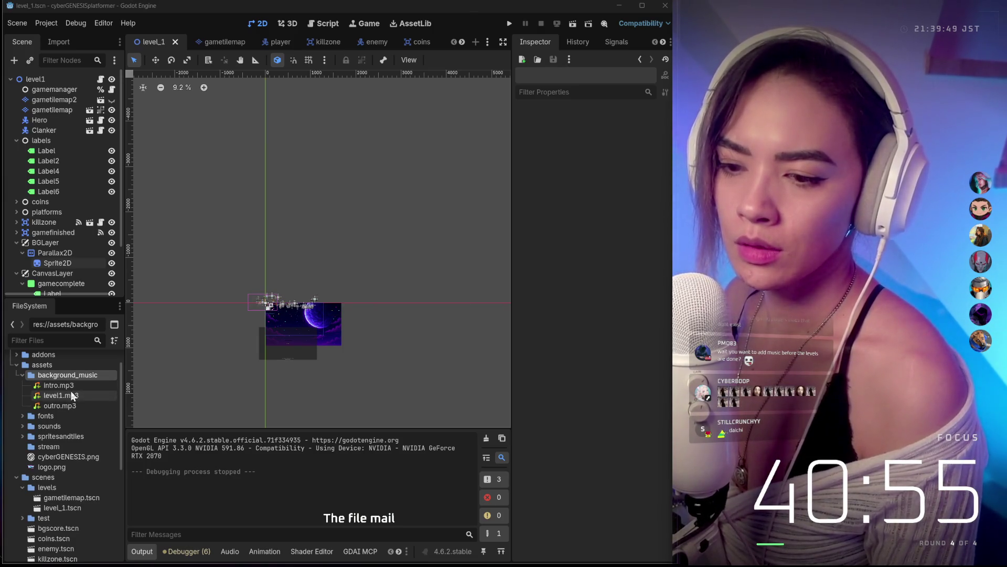
Step: Select level1.mp3 and the level1 node, then move to the Script workspace
click(70, 396)
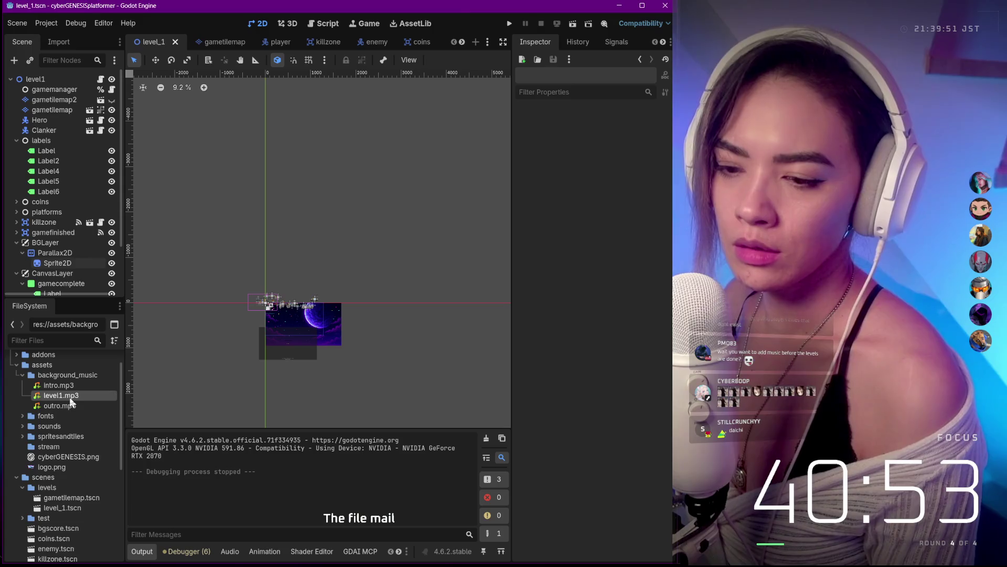
click(44, 79)
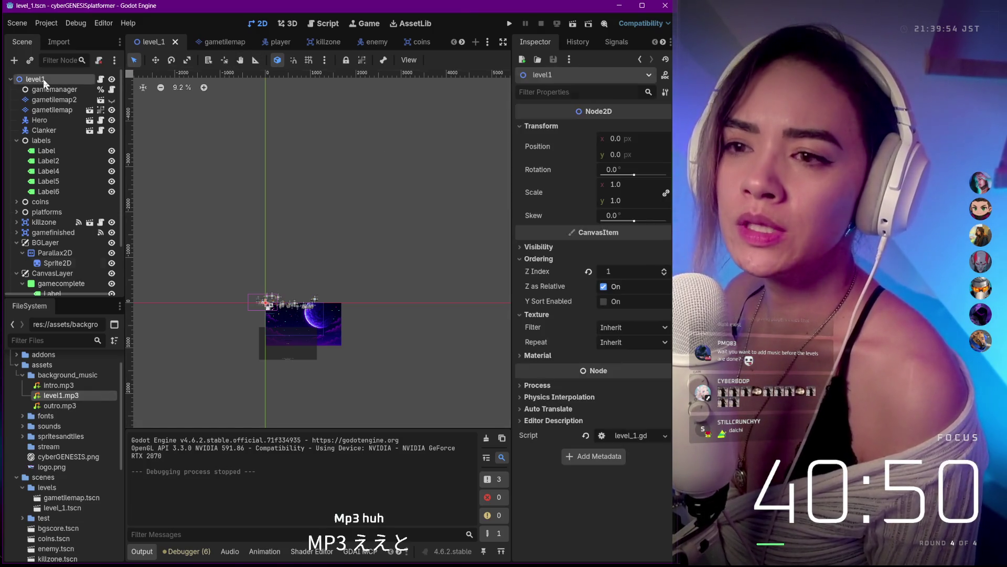
click(225, 41)
click(154, 41)
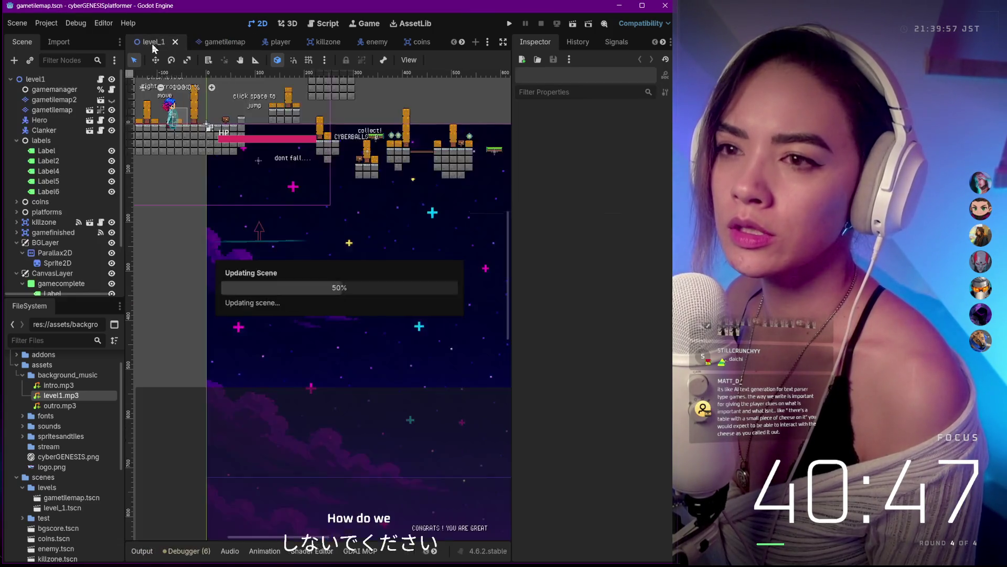
click(324, 23)
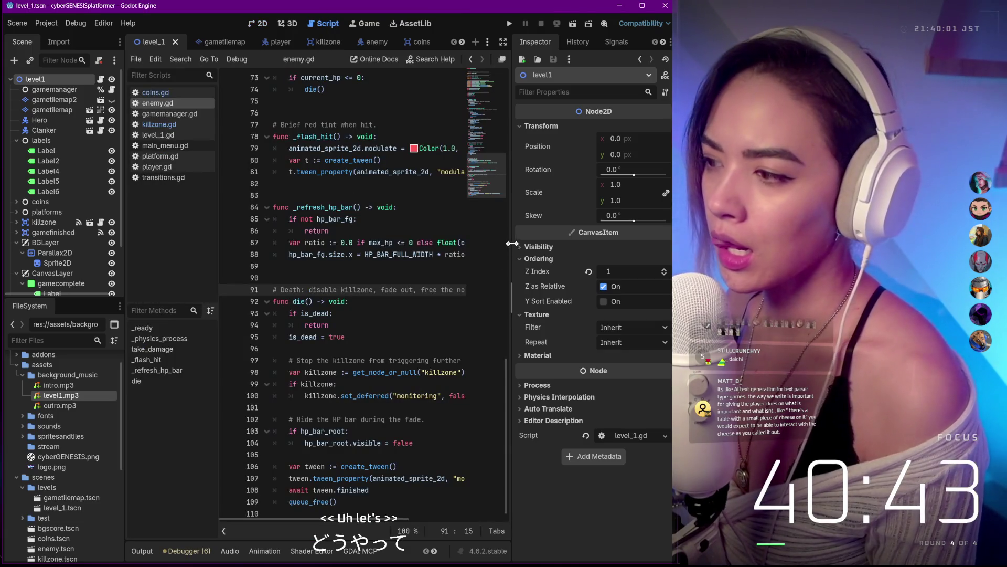
drag(513, 244, 552, 243)
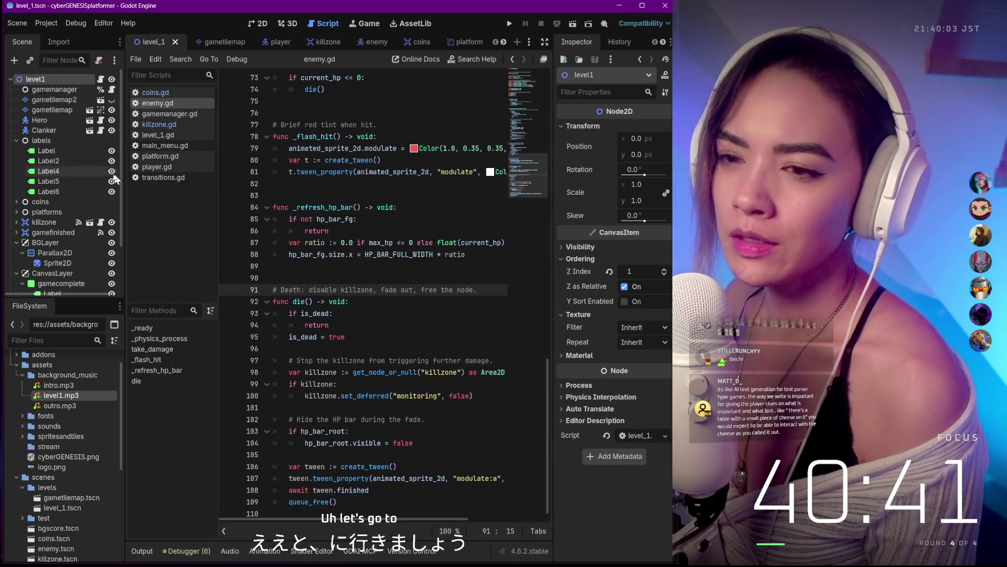
scroll(236, 175, up, 1)
scroll(300, 178, up, 1)
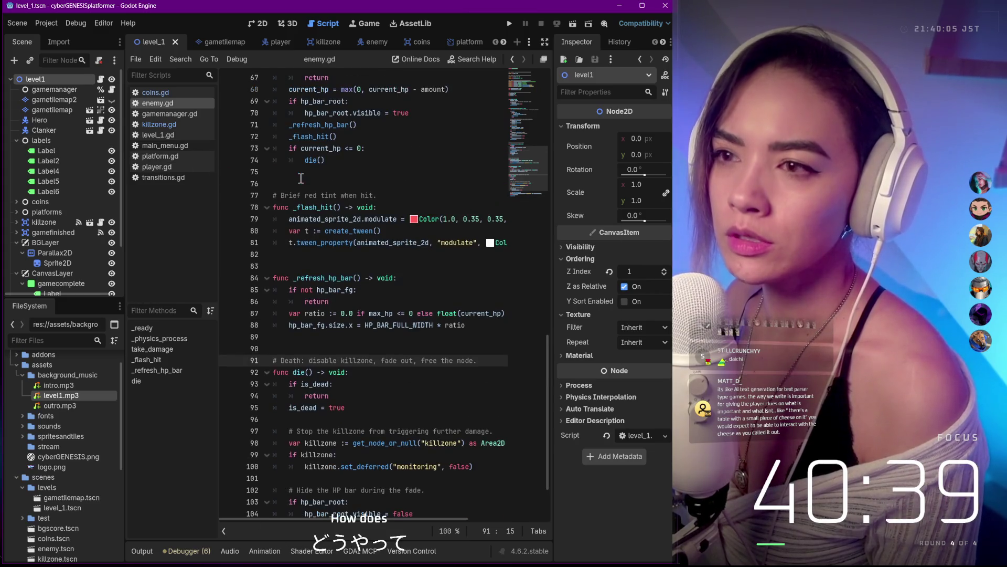
scroll(338, 166, up, 3)
scroll(346, 160, up, 12)
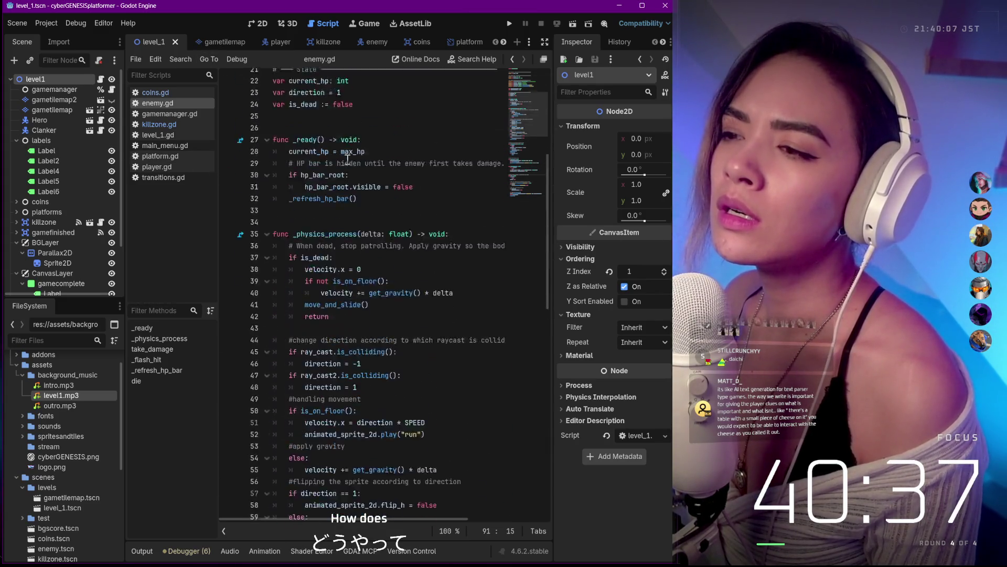
scroll(348, 160, up, 4)
scroll(349, 181, down, 17)
scroll(351, 199, down, 3)
Step: Search the script for 'intr' and open main_menu.gd from the script list
key(ctrl+f)
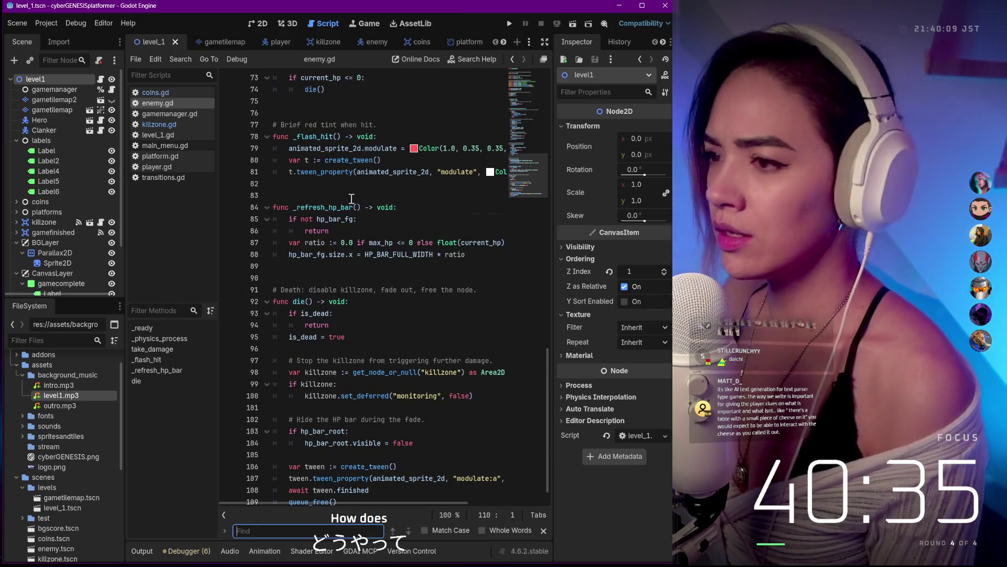
text(intro)
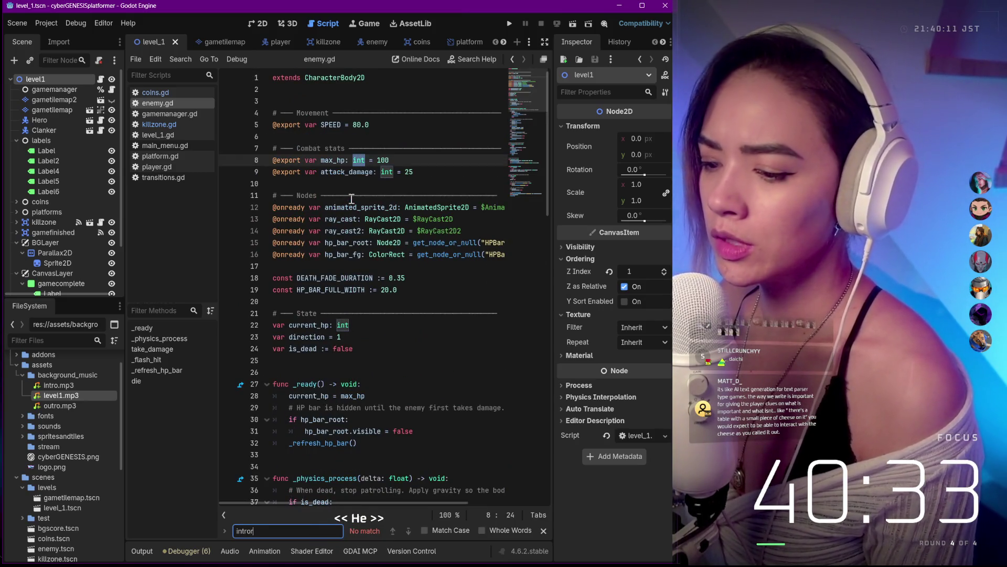
key(BackSpace)
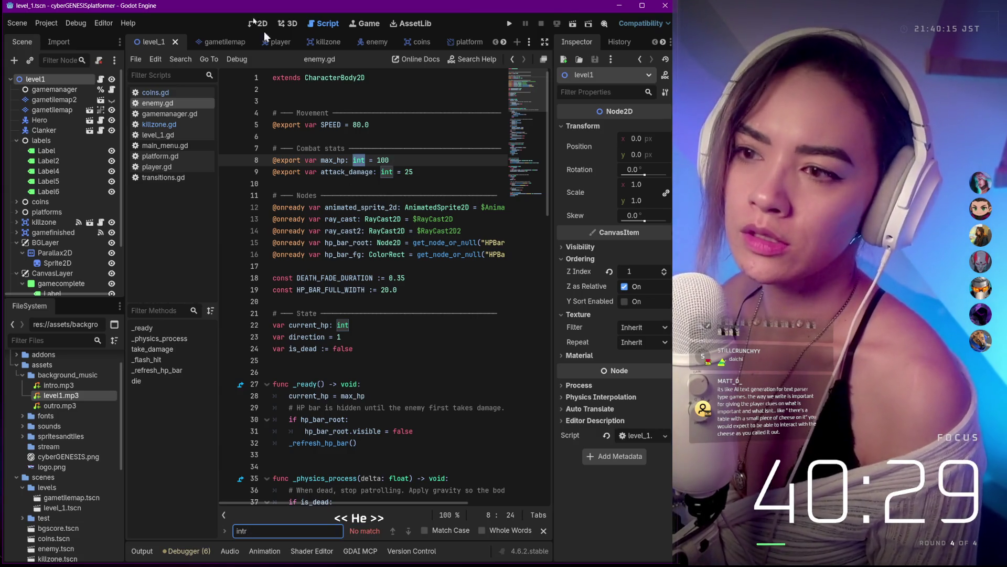
click(197, 145)
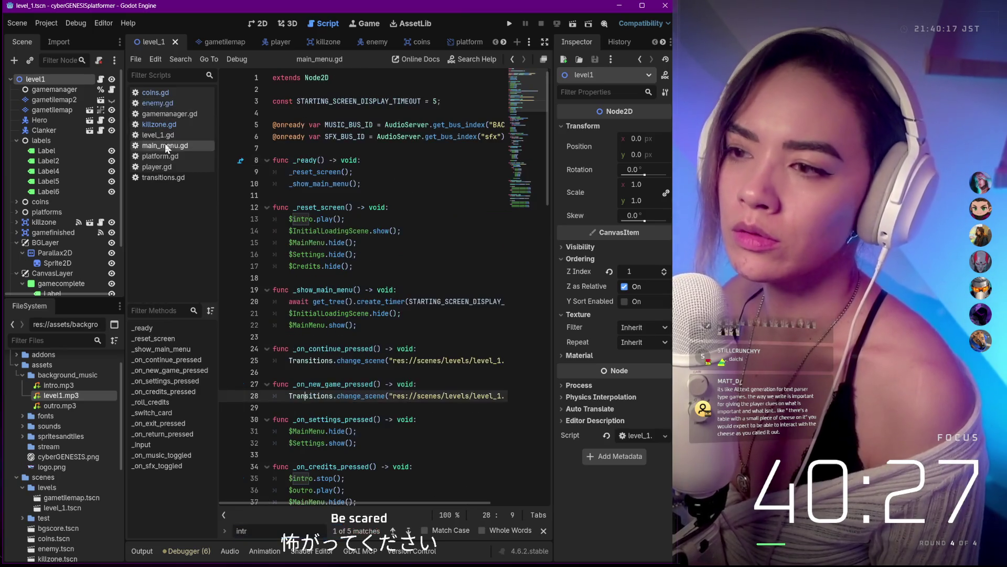
Step: Review main_menu.gd to its end, then open level_1.gd with its audio.play() finish call
key(ctrl+End)
text(o)
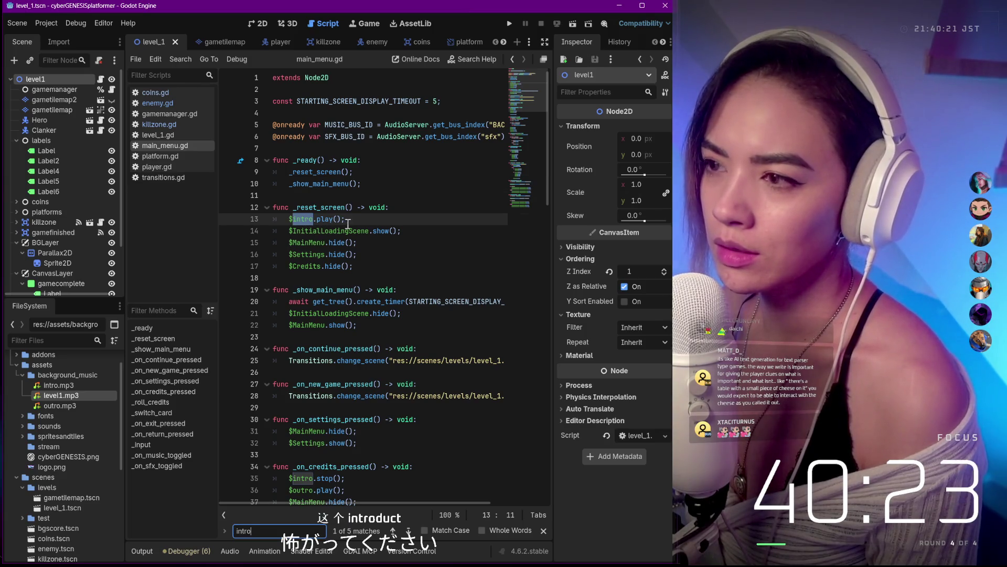
click(366, 219)
key(ctrl+End)
scroll(367, 210, up, 6)
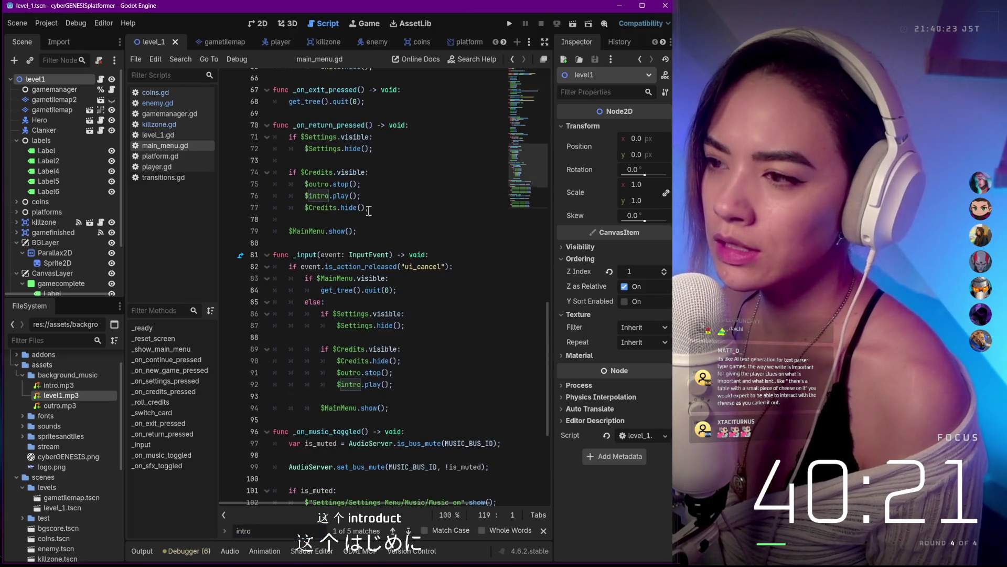
scroll(368, 210, up, 6)
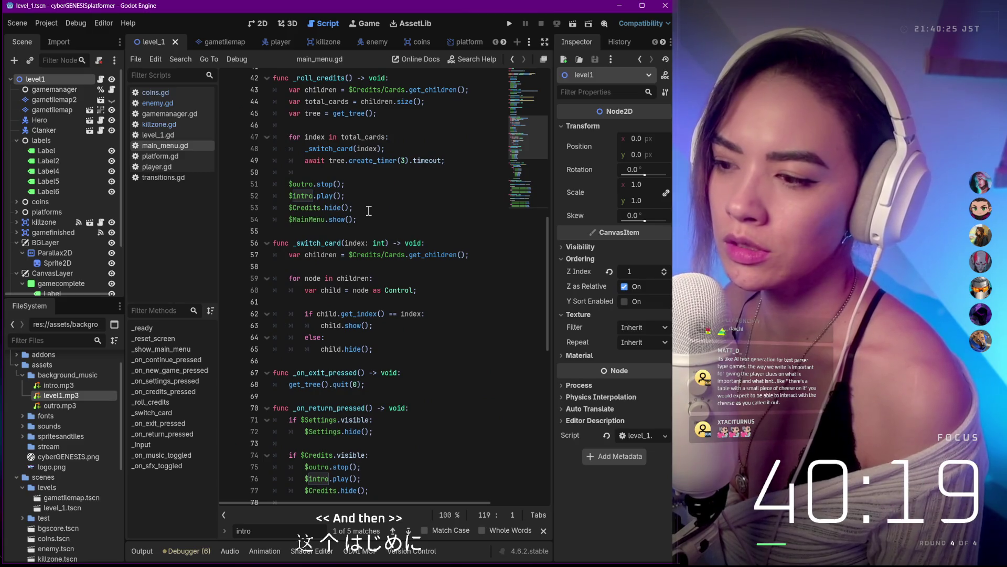
scroll(368, 210, up, 5)
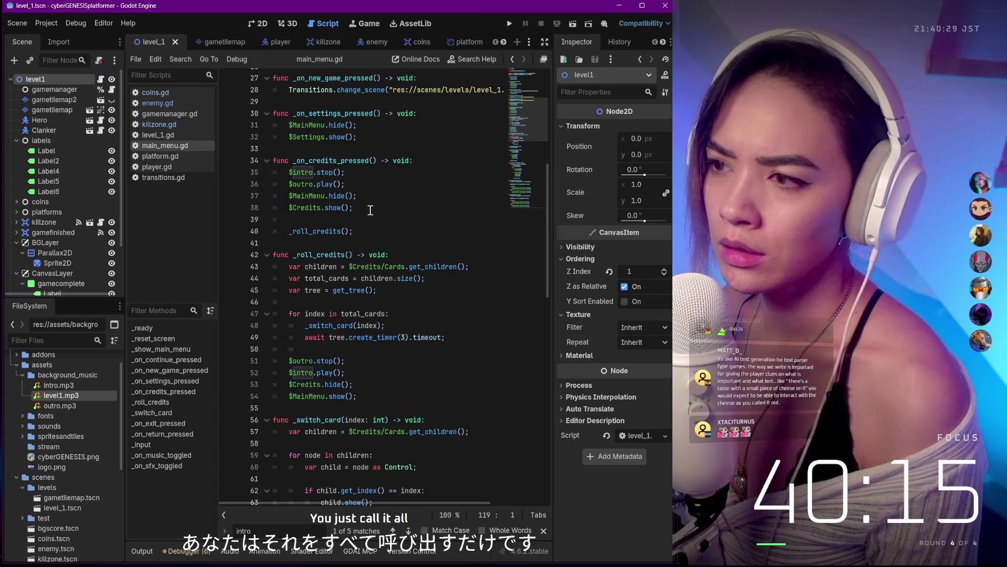
scroll(369, 210, up, 2)
scroll(369, 210, up, 4)
scroll(370, 211, up, 3)
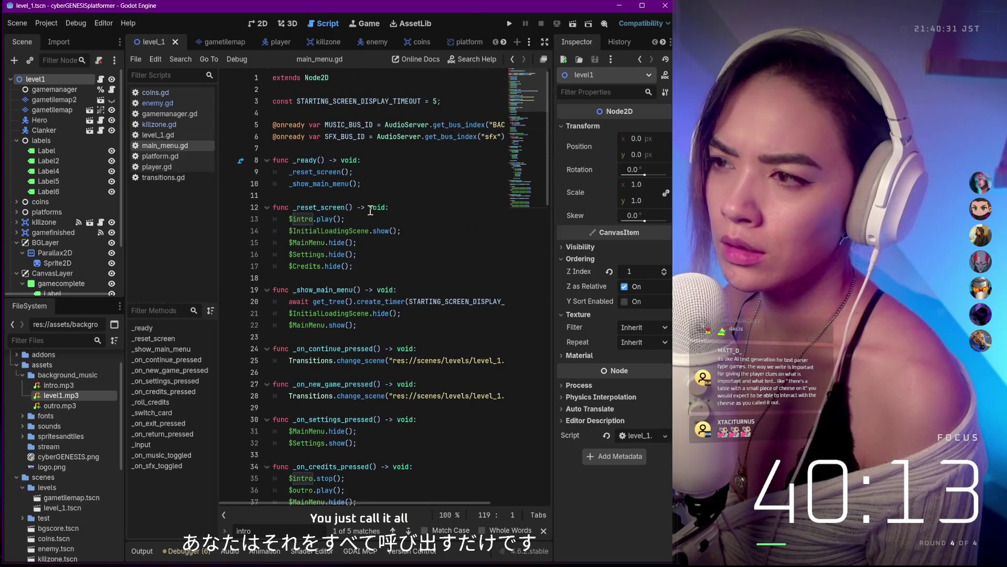
scroll(370, 210, down, 20)
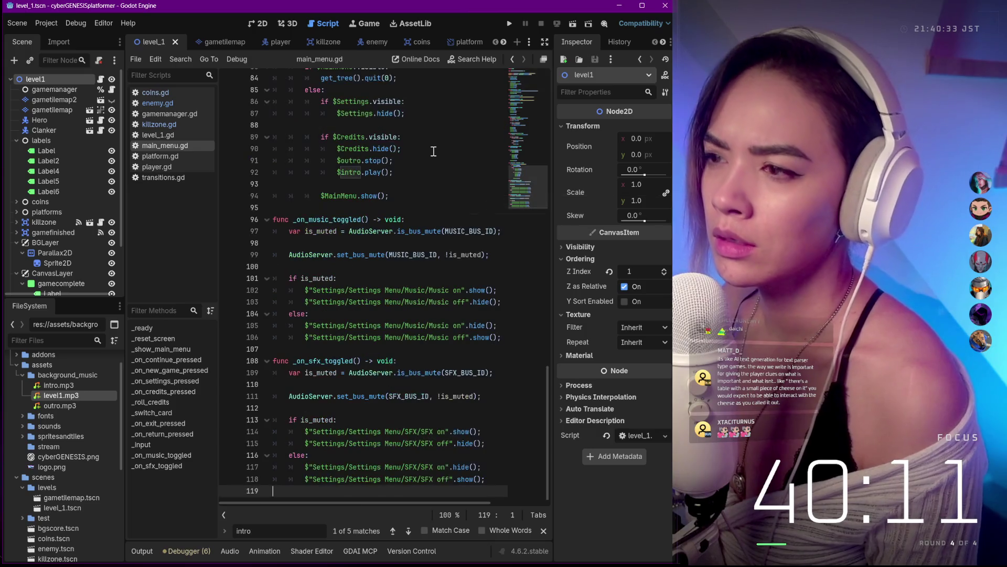
scroll(393, 189, up, 4)
scroll(433, 152, up, 10)
scroll(433, 151, up, 2)
scroll(434, 152, up, 5)
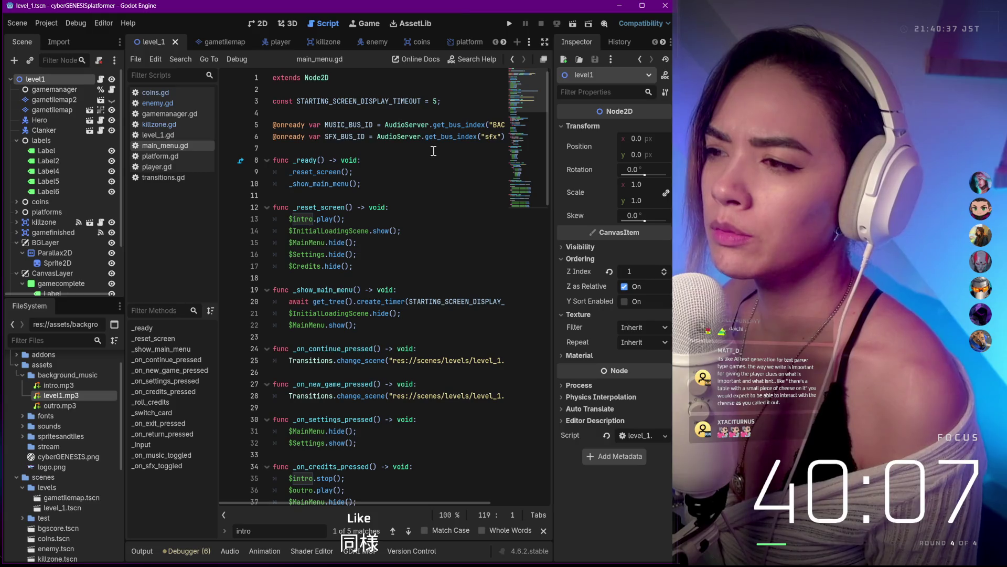
scroll(434, 151, right, 3)
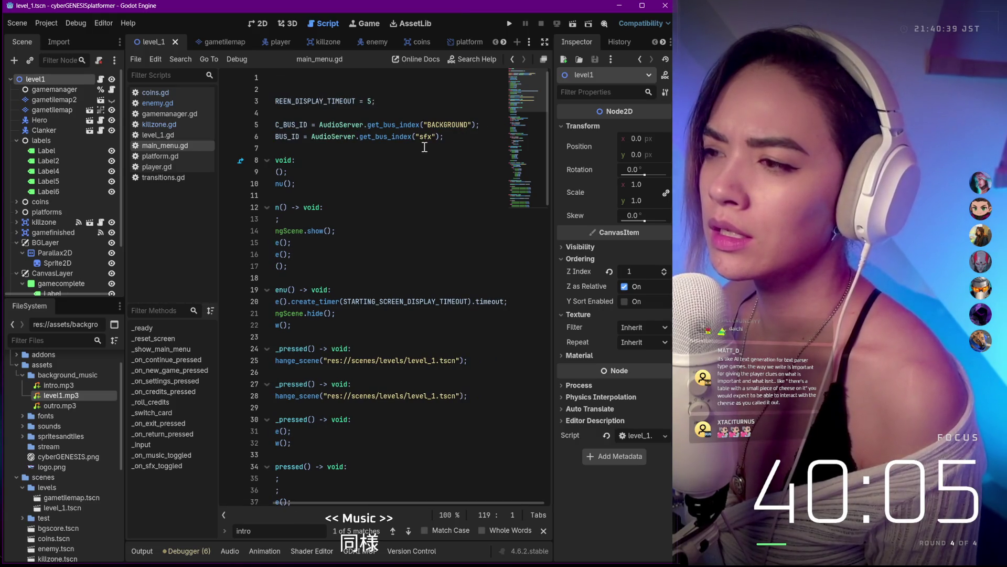
scroll(424, 147, left, 3)
scroll(365, 128, down, 20)
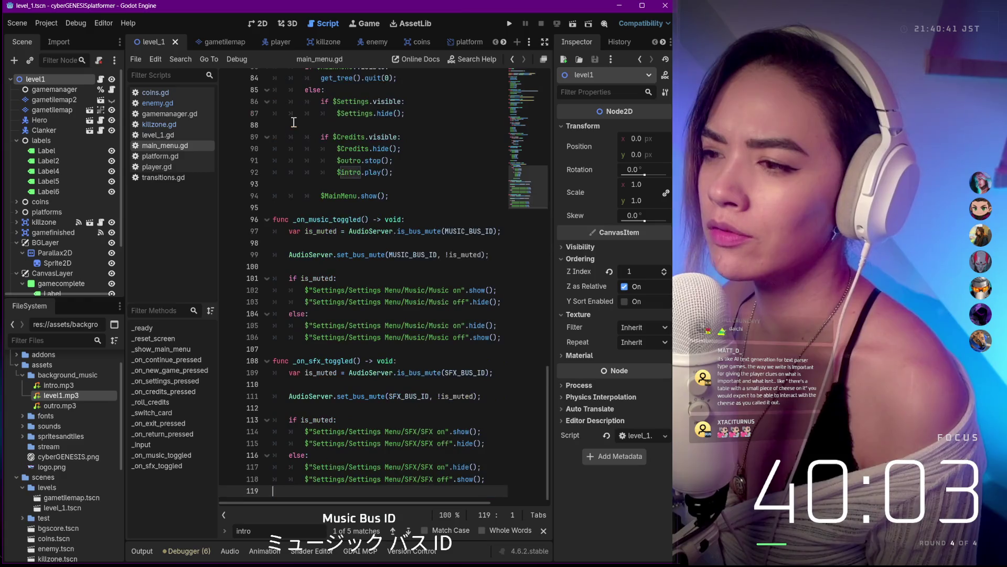
scroll(378, 142, up, 2)
scroll(390, 152, up, 10)
scroll(391, 152, up, 10)
scroll(363, 197, up, 6)
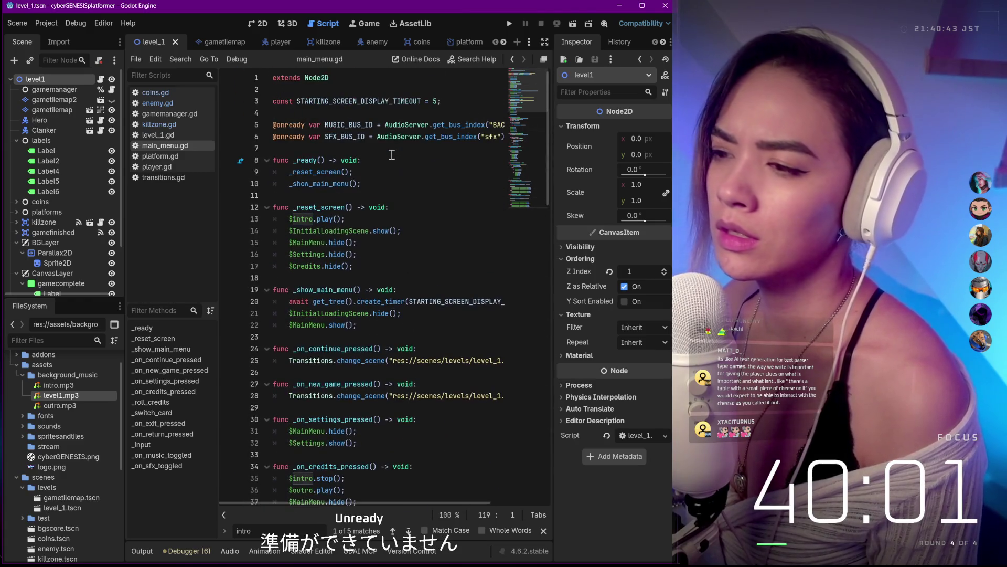
scroll(354, 220, down, 20)
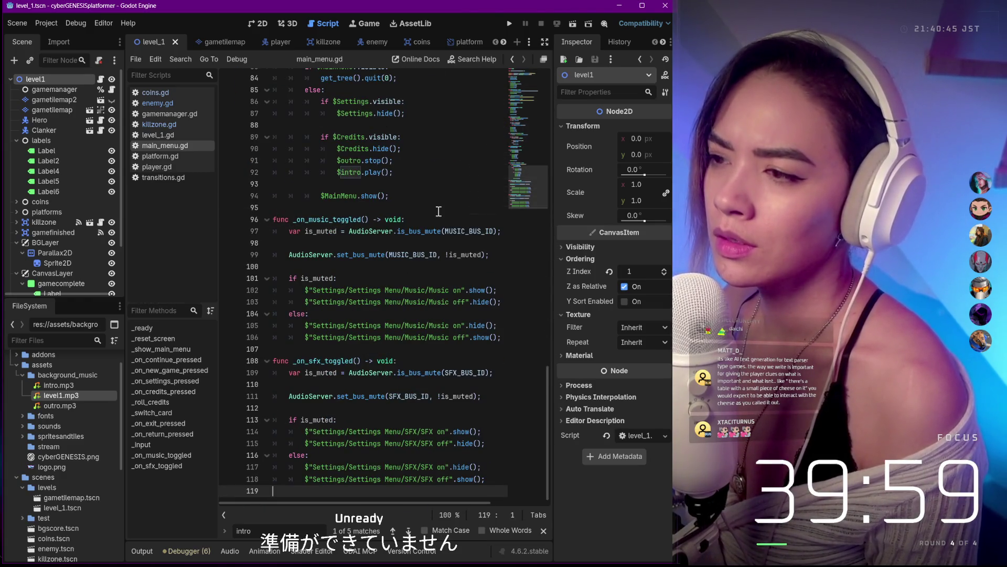
scroll(438, 211, up, 2)
scroll(396, 246, down, 2)
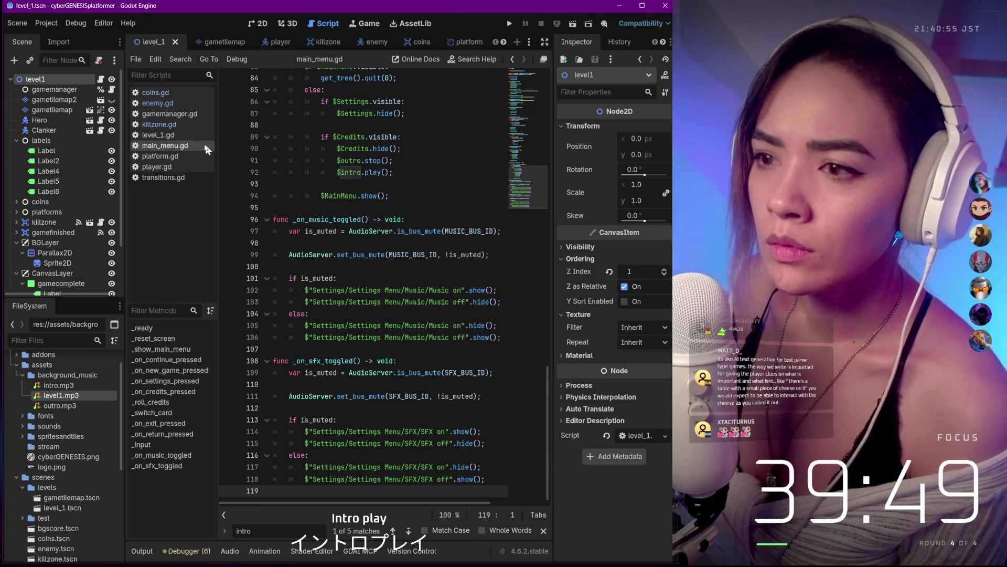
click(144, 136)
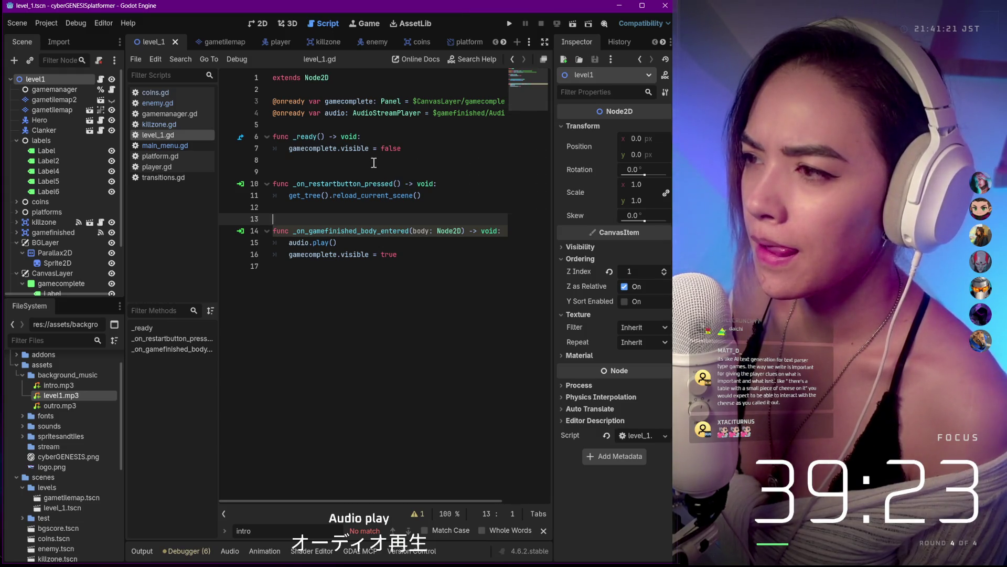
Step: Check gamemanager.gd, return to main_menu.gd's music toggle handlers and clear the search
click(151, 113)
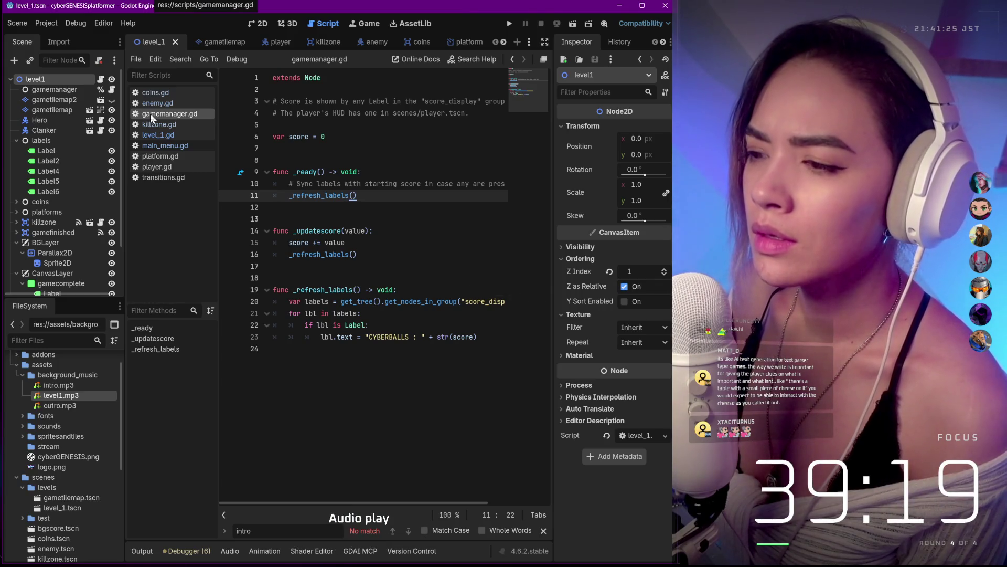
click(154, 145)
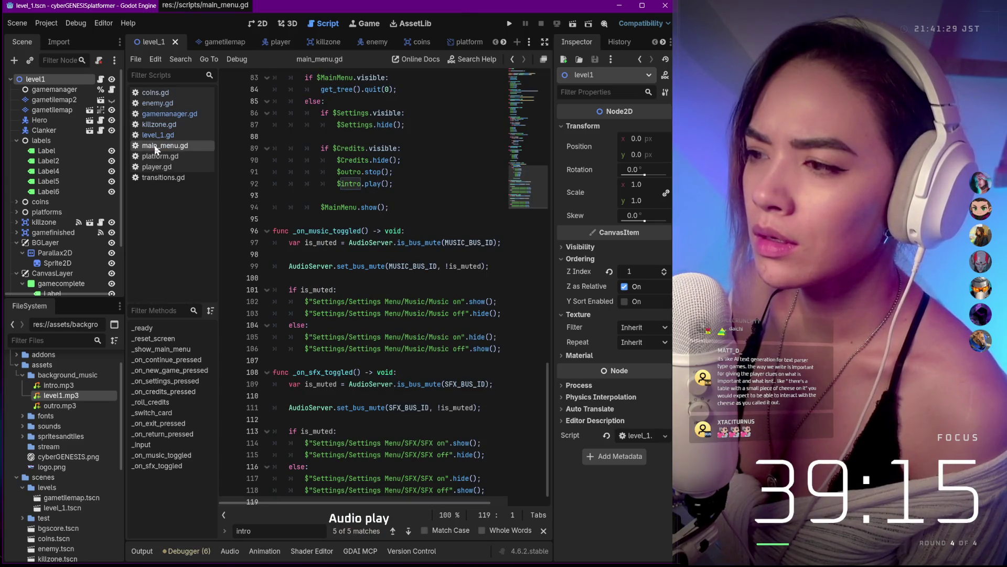
scroll(444, 207, up, 8)
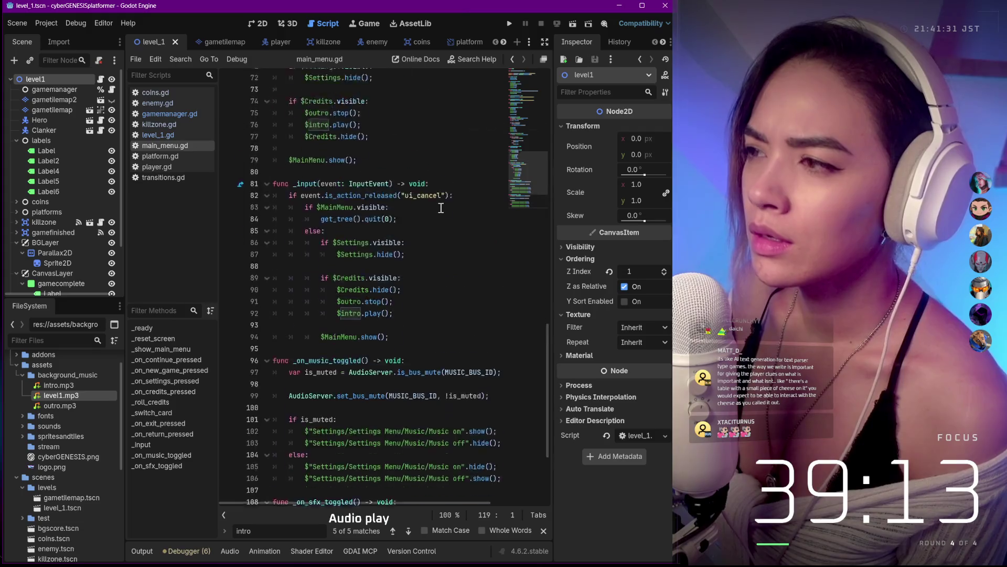
scroll(444, 207, up, 5)
scroll(446, 208, up, 8)
scroll(445, 208, up, 7)
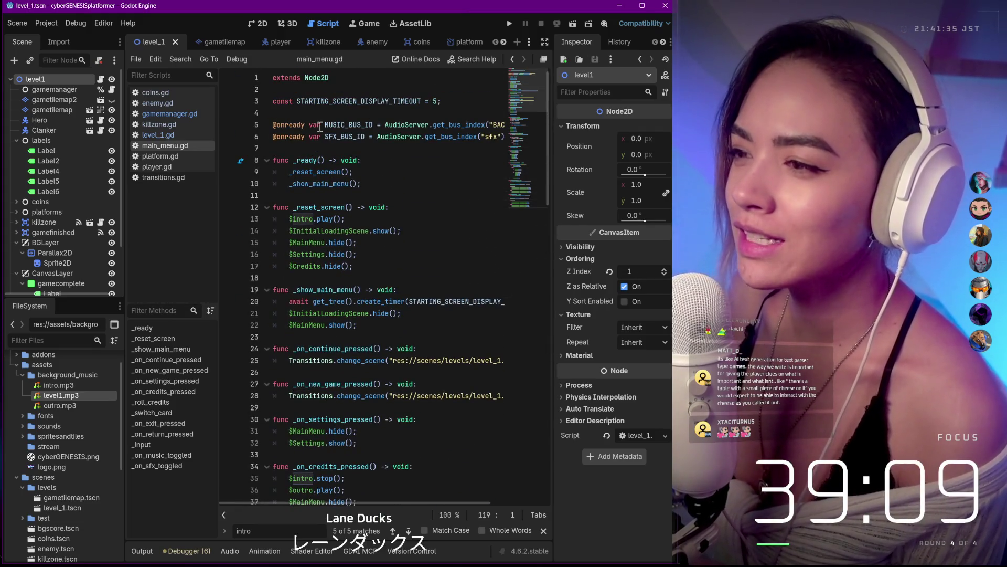
scroll(466, 173, down, 20)
scroll(467, 173, down, 2)
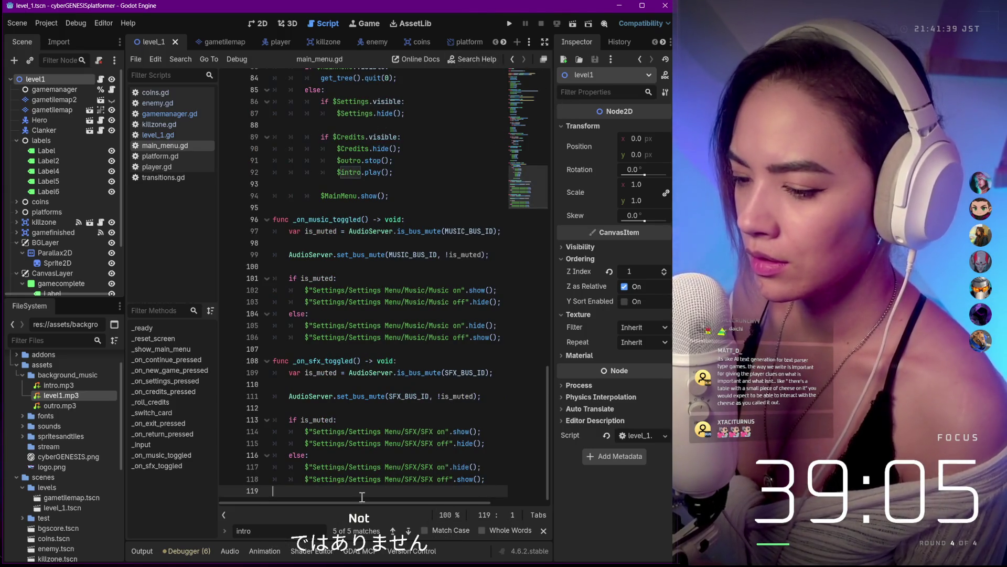
key(BackSpace)
key(BackSpace)
key(BackSpace)
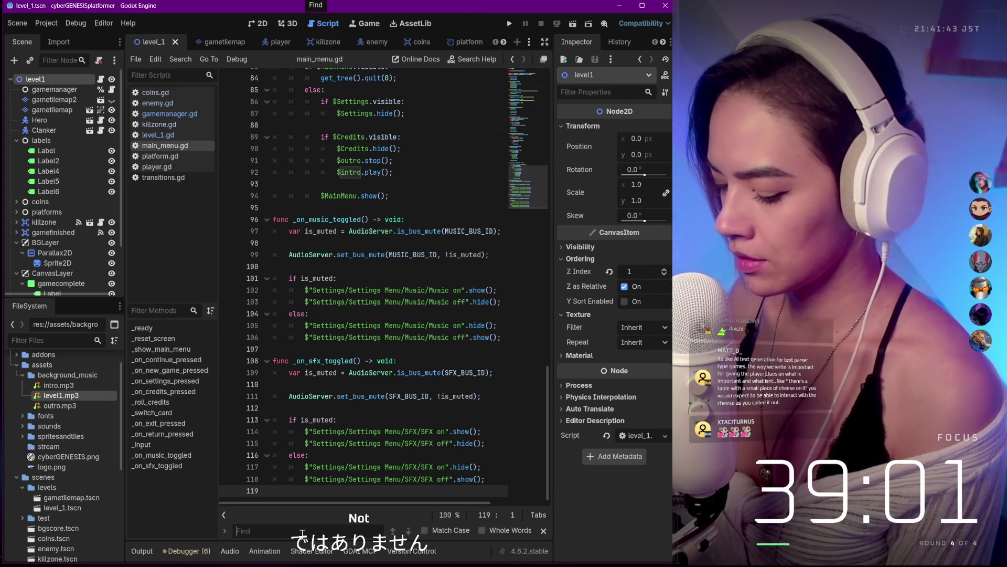
text($int)
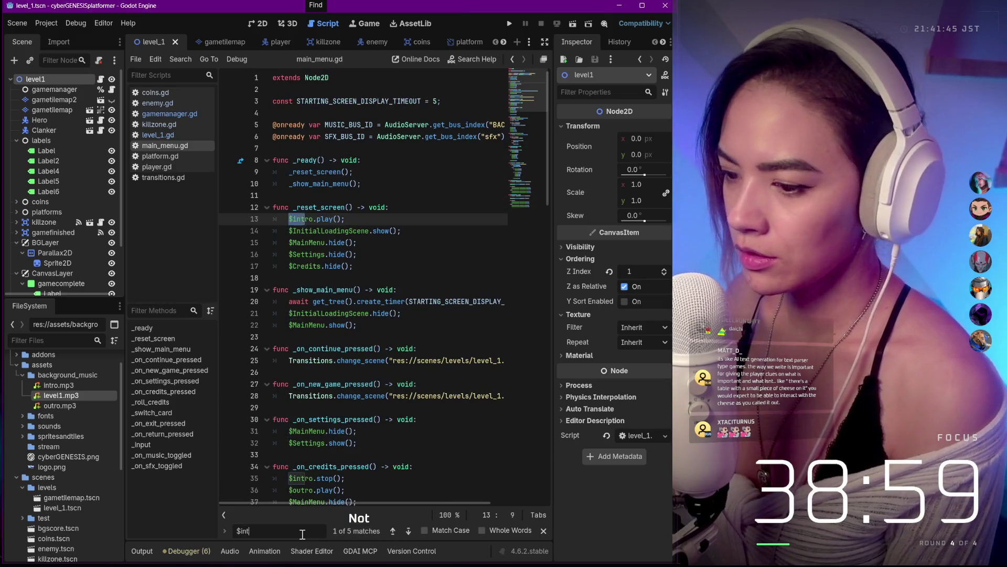
text(ro.play)
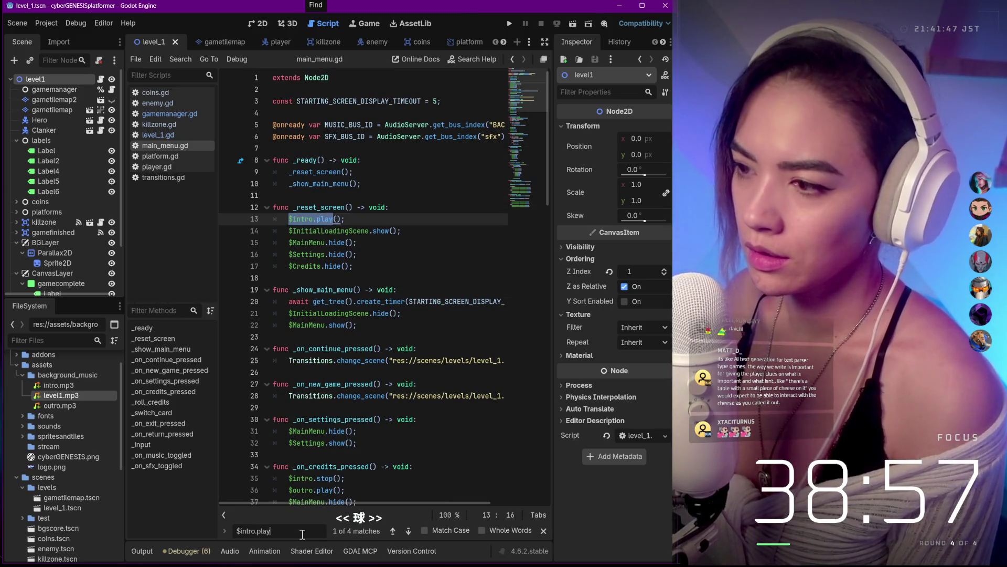
text(())
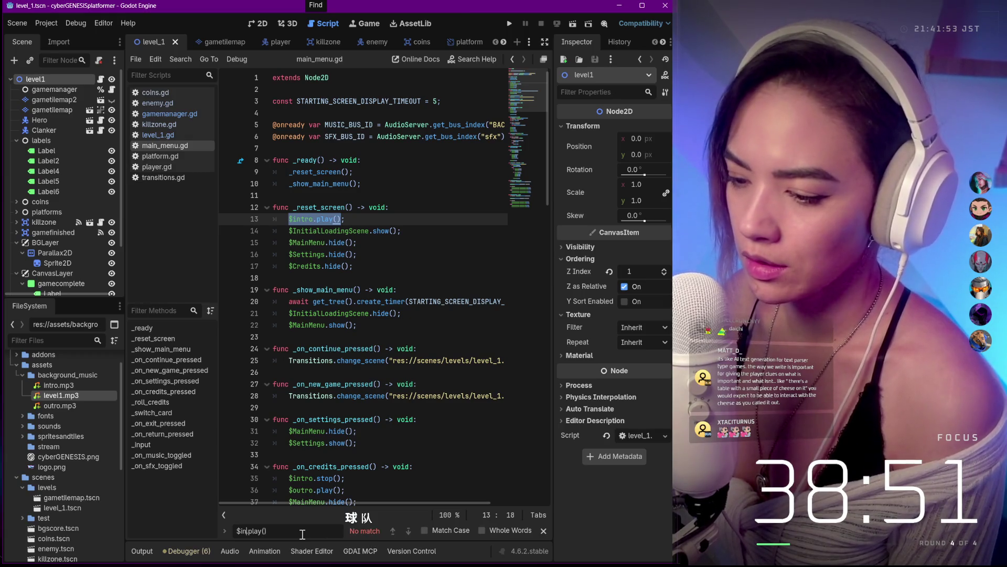
key(BackSpace)
key(BackSpace)
key(ctrl+a)
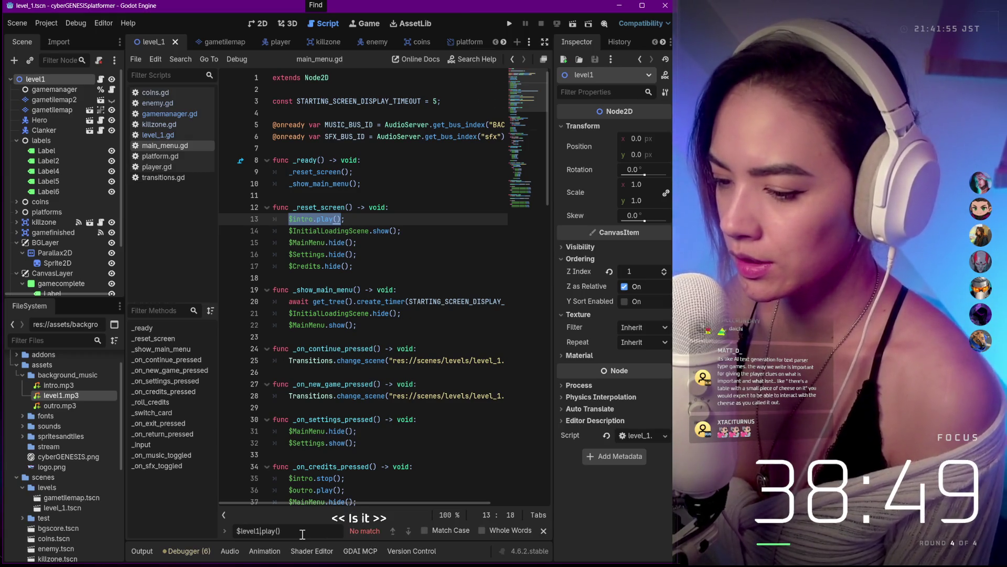
key(BackSpace)
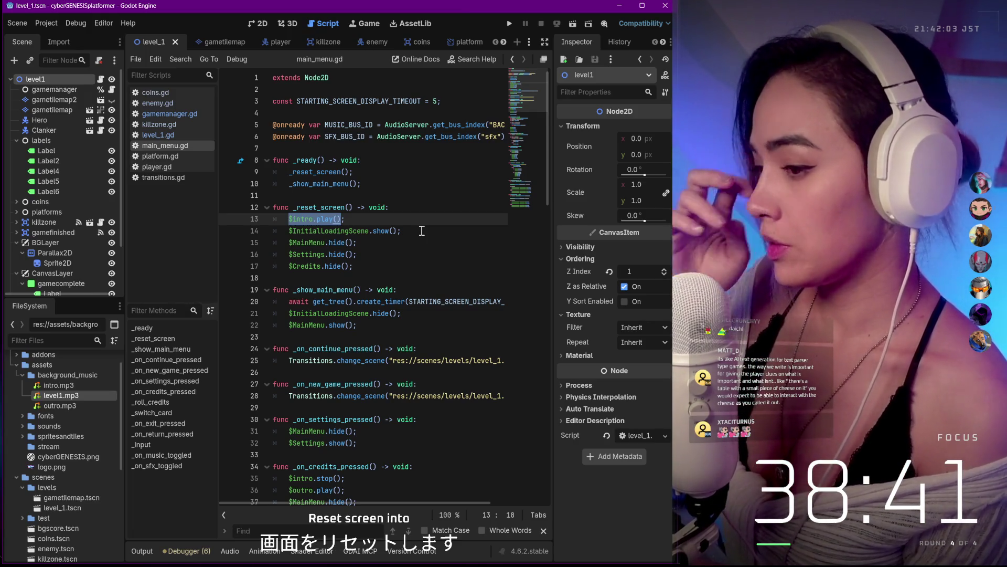
scroll(438, 217, down, 3)
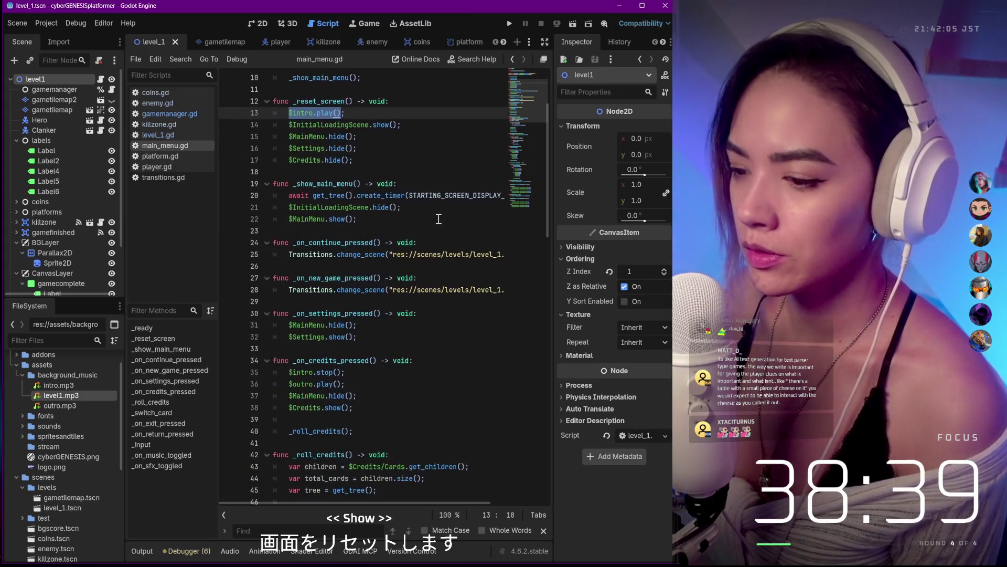
scroll(438, 218, up, 3)
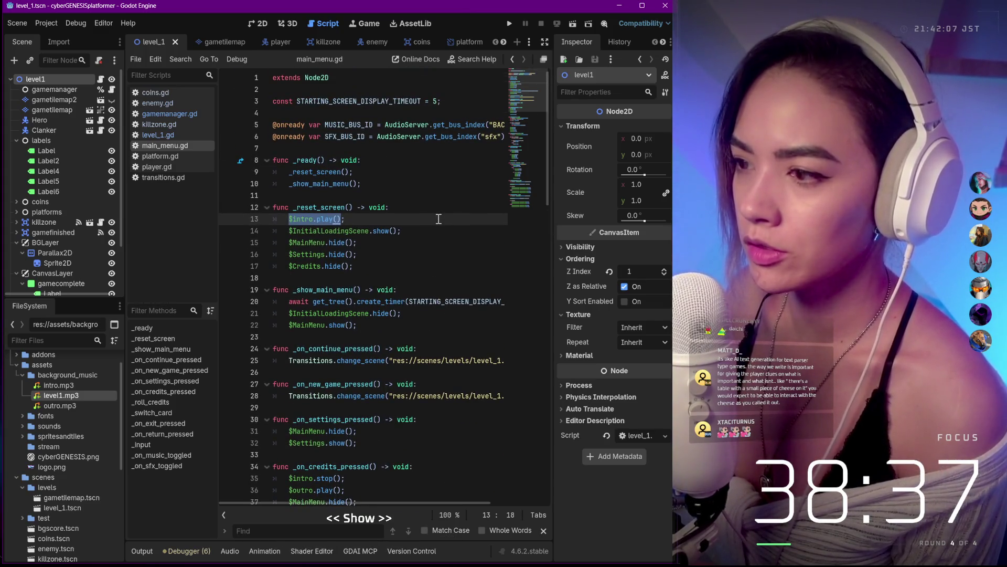
scroll(438, 217, down, 7)
scroll(438, 218, down, 3)
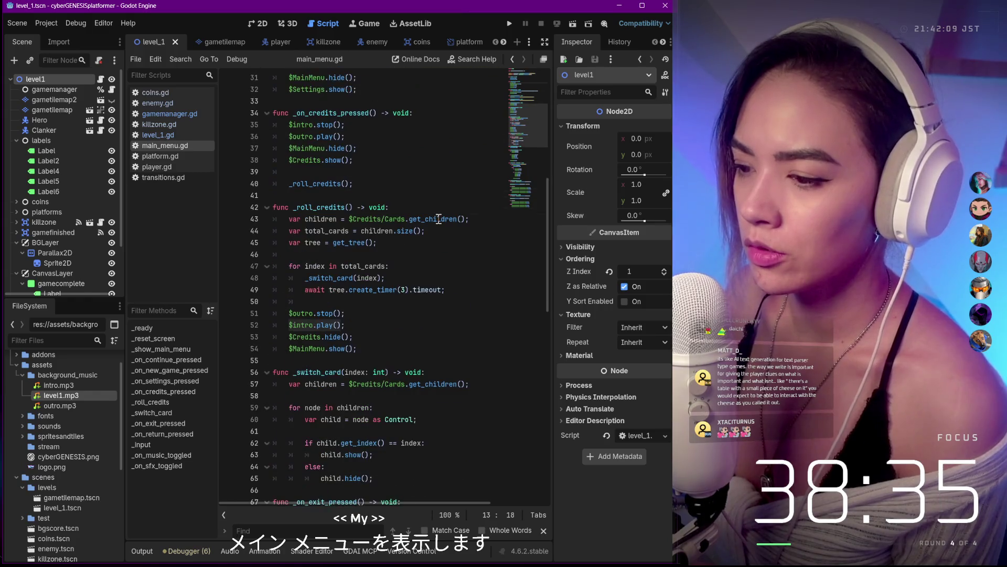
scroll(438, 218, down, 4)
scroll(438, 218, down, 2)
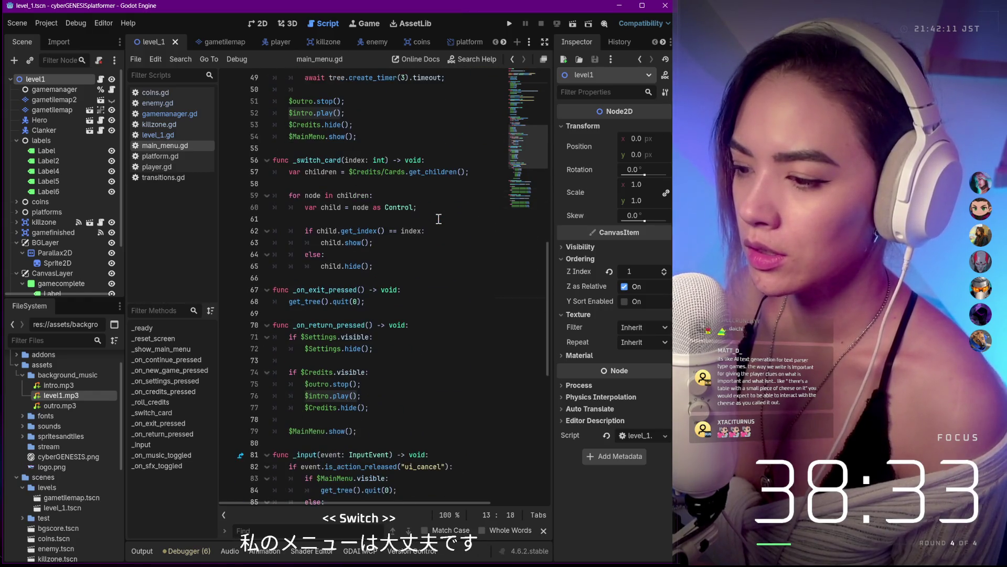
scroll(439, 218, down, 2)
scroll(438, 218, down, 1)
scroll(438, 218, down, 2)
scroll(439, 218, down, 1)
scroll(438, 218, down, 1)
scroll(438, 218, down, 2)
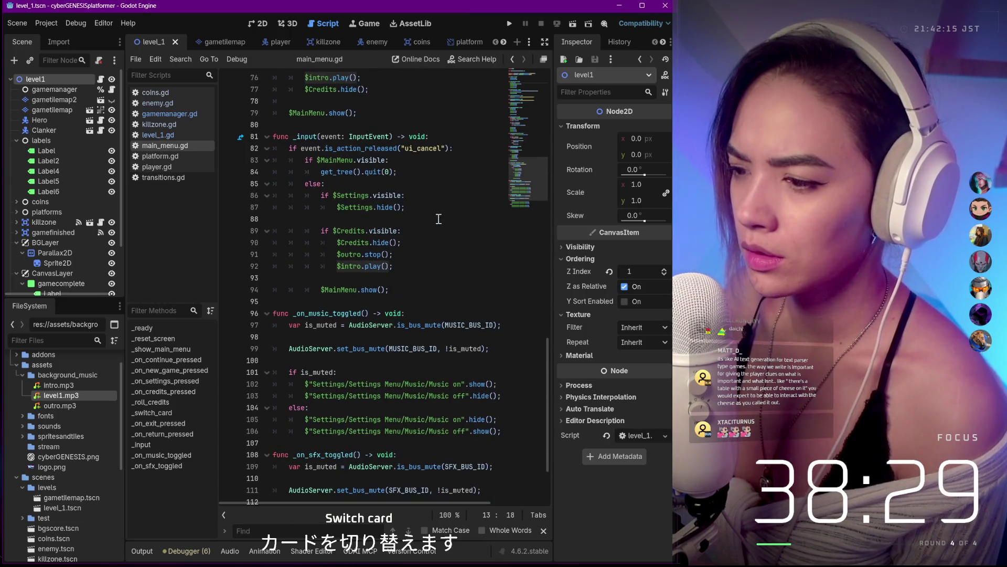
scroll(438, 218, down, 2)
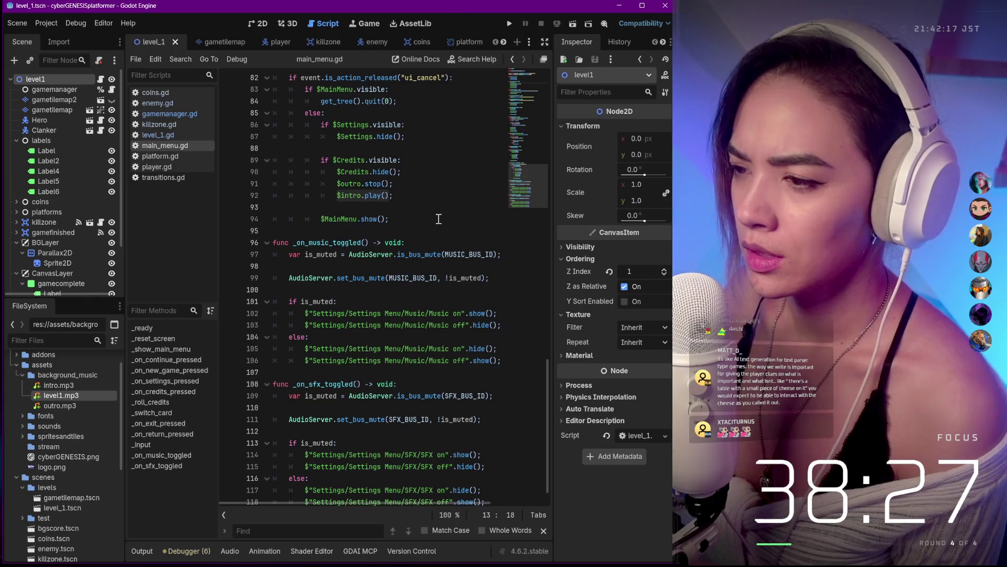
scroll(439, 218, down, 1)
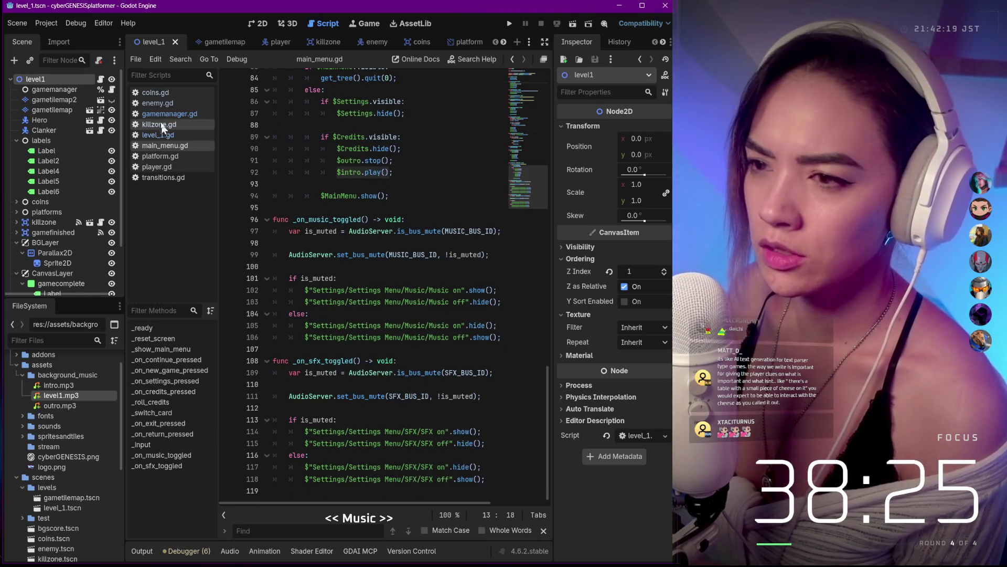
Step: Review the end of main_menu.gd, moving up through its credits-handling code
click(157, 134)
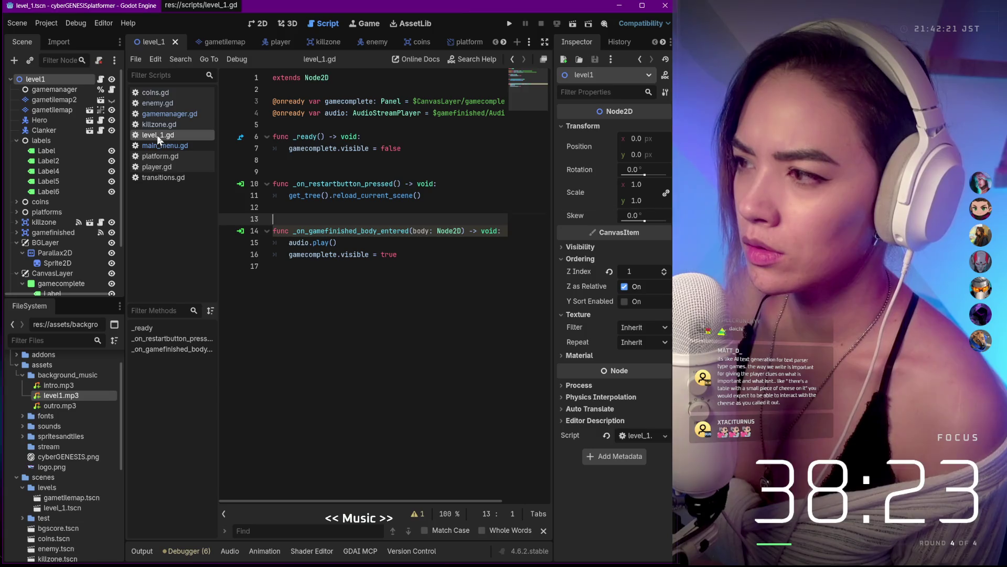
scroll(430, 158, right, 2)
scroll(431, 158, left, 1)
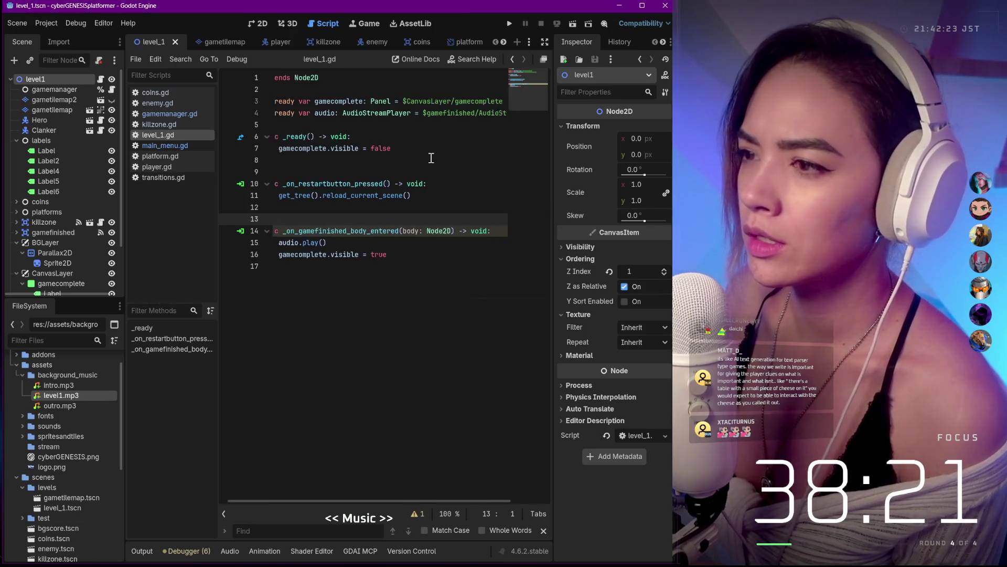
scroll(393, 158, left, 1)
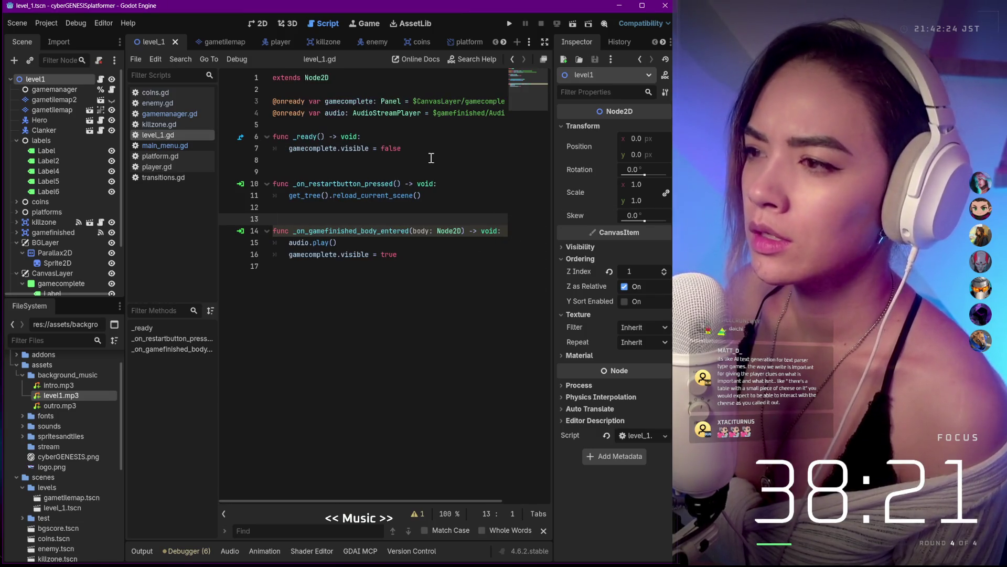
click(165, 146)
scroll(322, 163, up, 5)
scroll(329, 161, up, 5)
scroll(328, 162, up, 10)
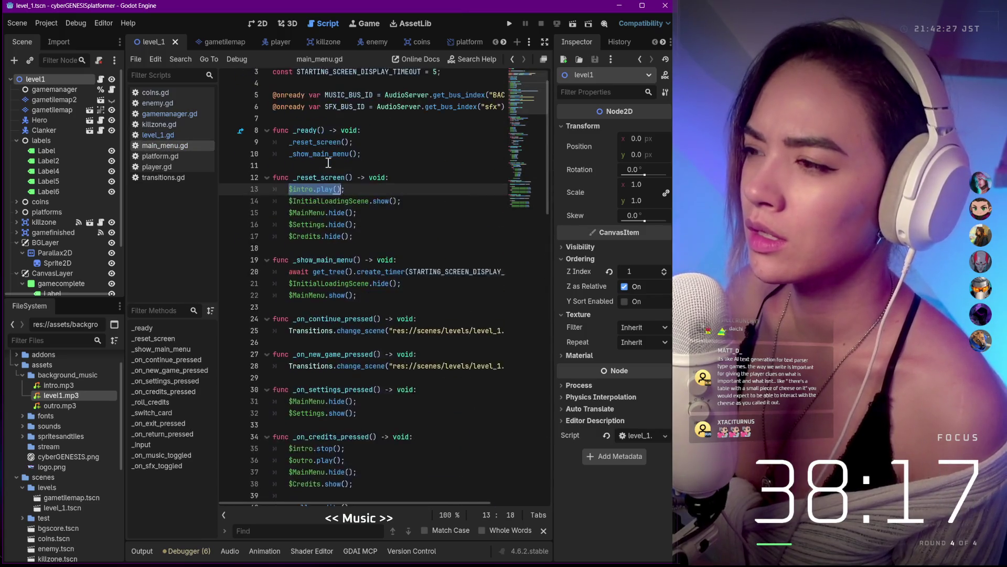
scroll(329, 158, up, 2)
scroll(333, 149, right, 3)
scroll(333, 149, left, 3)
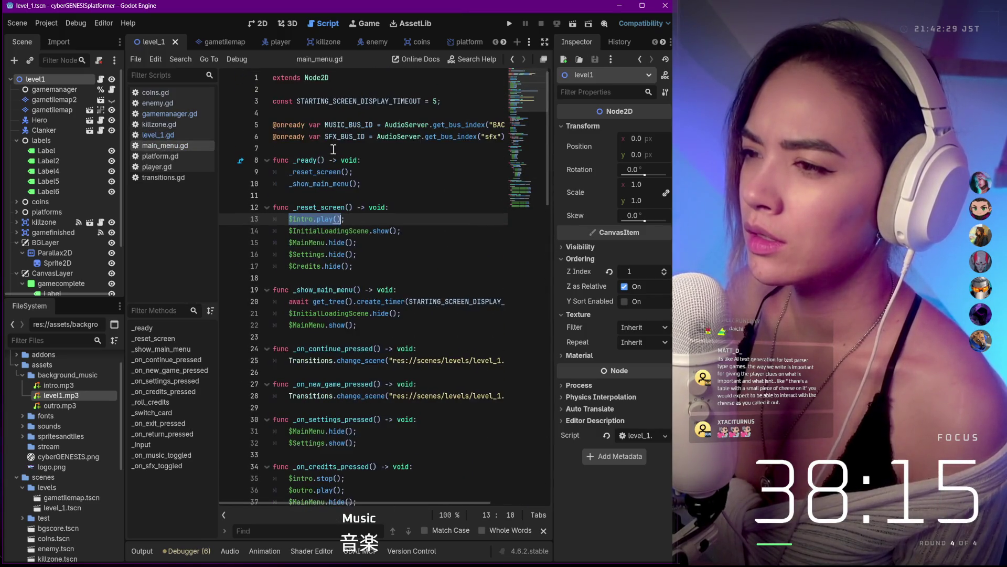
scroll(333, 149, right, 3)
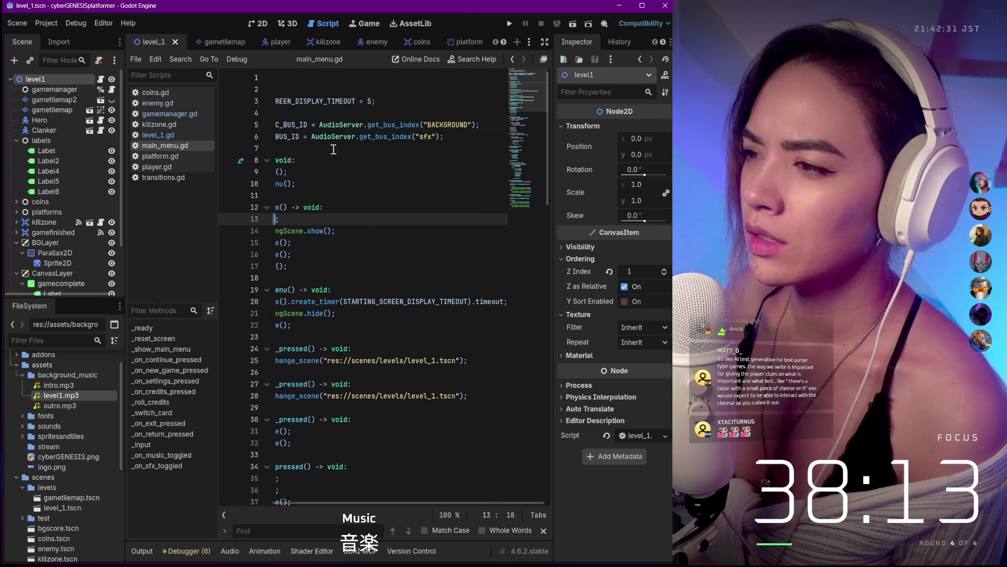
key(ctrl+End)
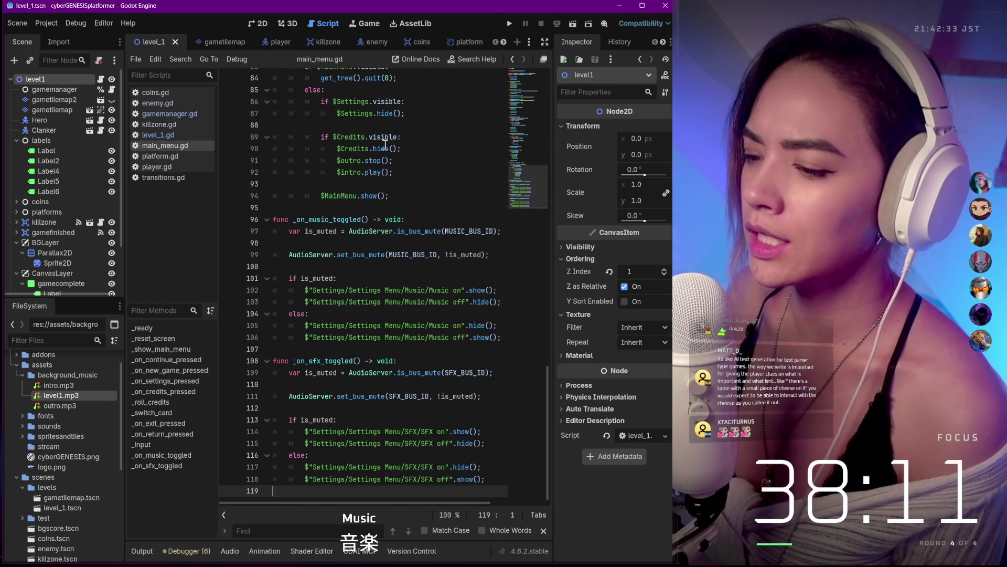
scroll(385, 144, up, 5)
scroll(355, 150, up, 5)
scroll(330, 154, down, 10)
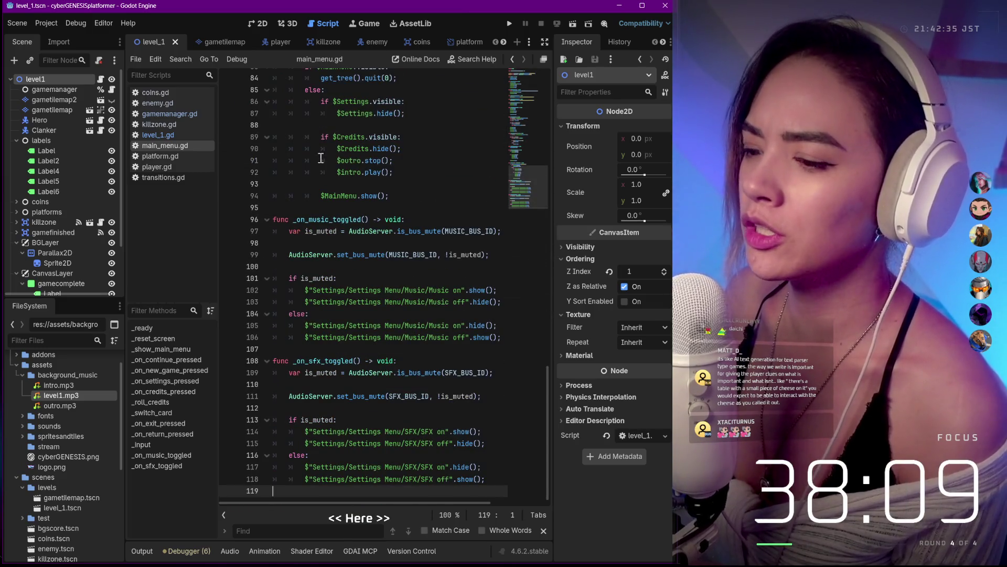
key(Up)
key(Up)
key(Up)
key(Up)
key(Up)
key(Up)
key(Up)
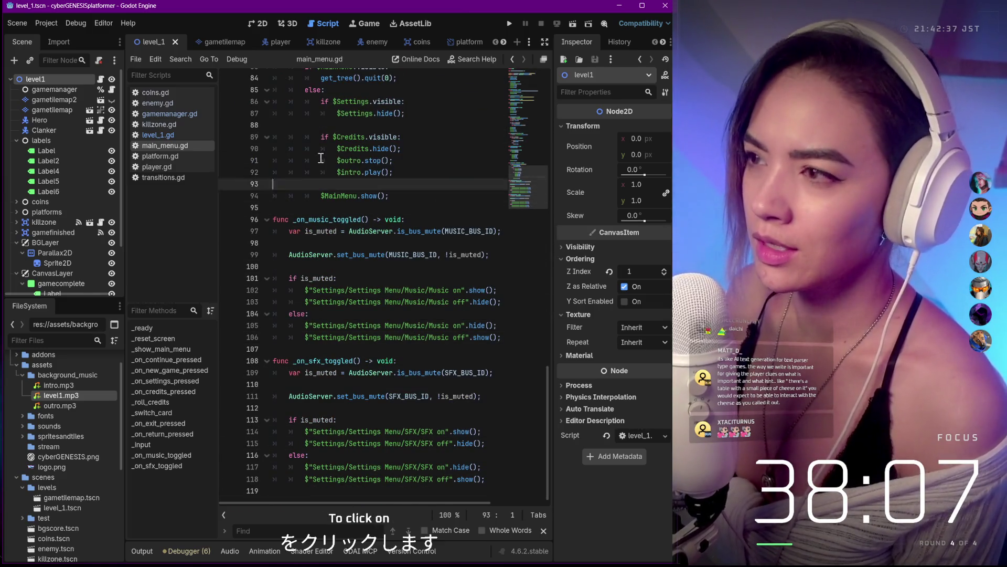
key(Up)
key(Up)
key(Up)
key(Up)
key(Up)
key(Up)
key(Up)
key(Up)
key(Up)
key(Up)
key(Up)
key(Up)
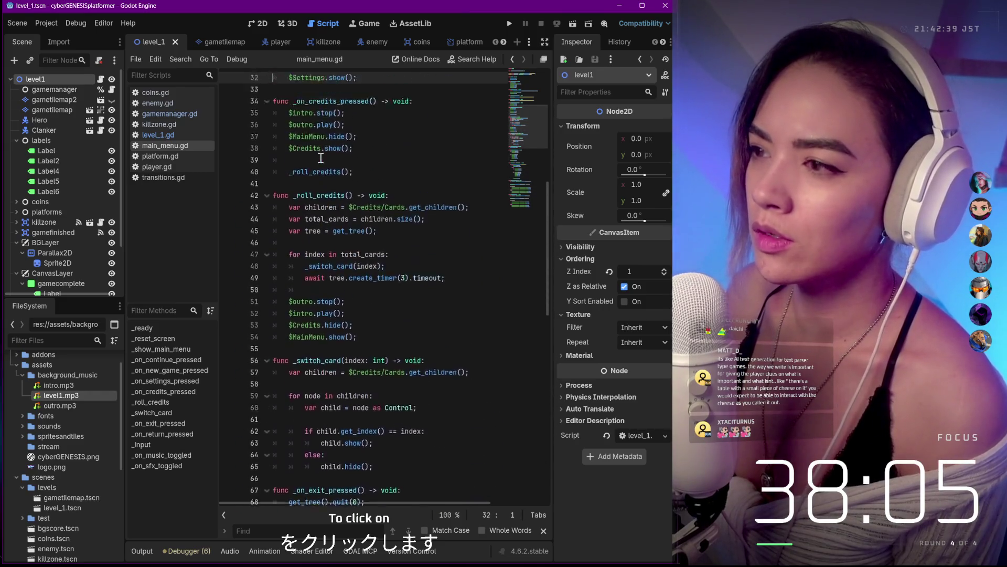
key(Up)
key(Up)
key(Up)
key(Up)
key(Up)
key(Up)
Step: Land on the MUSIC_BUS_ID declaration in main_menu.gd, then switch to level_1.gd
key(Down)
key(Down)
key(Down)
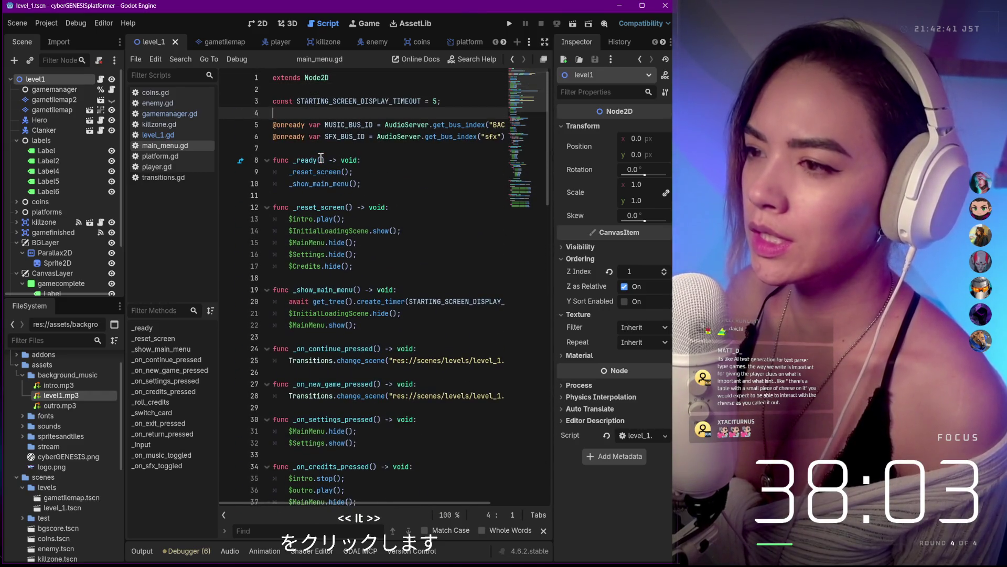
key(Down)
key(Down)
key(Up)
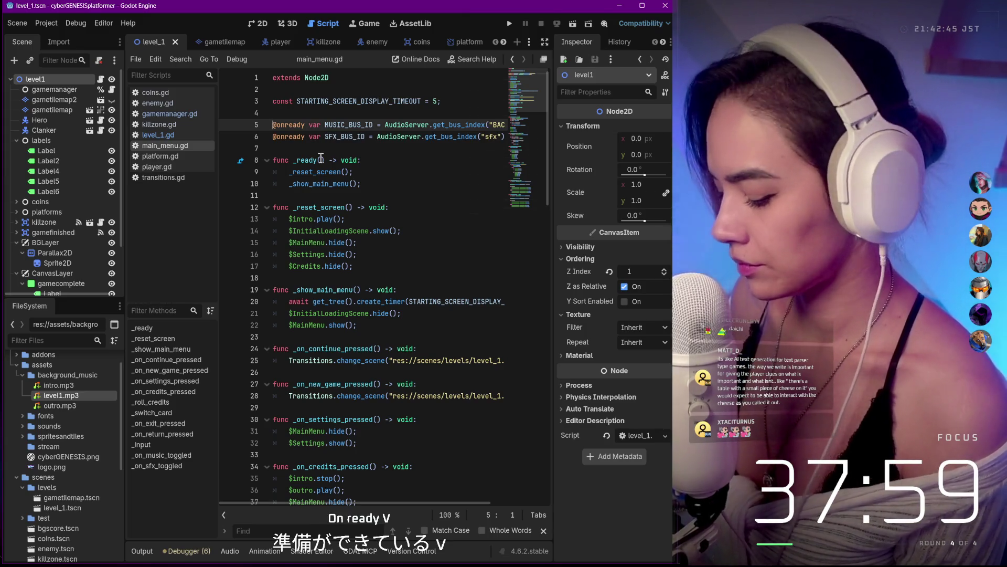
click(160, 136)
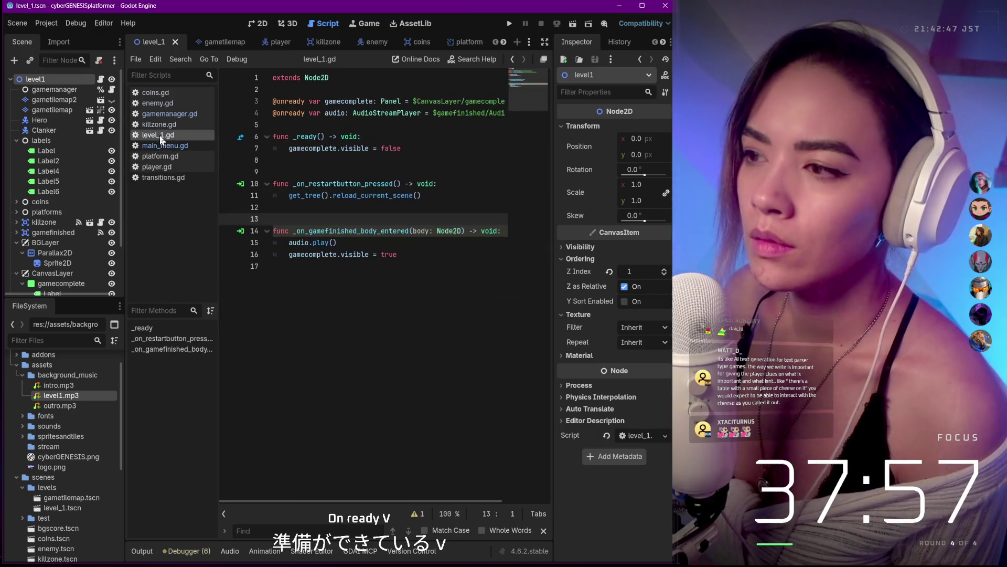
scroll(387, 136, right, 2)
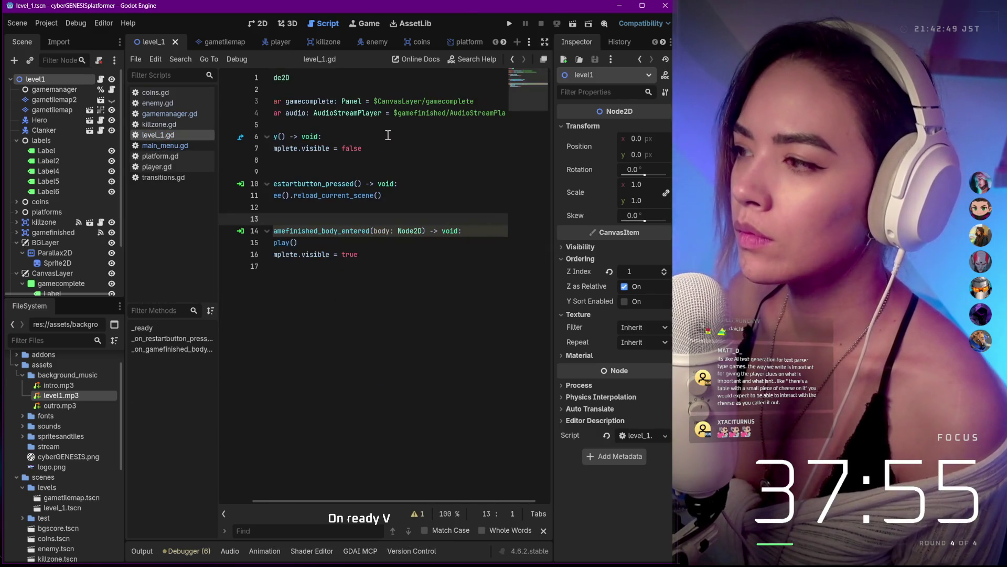
scroll(387, 136, right, 2)
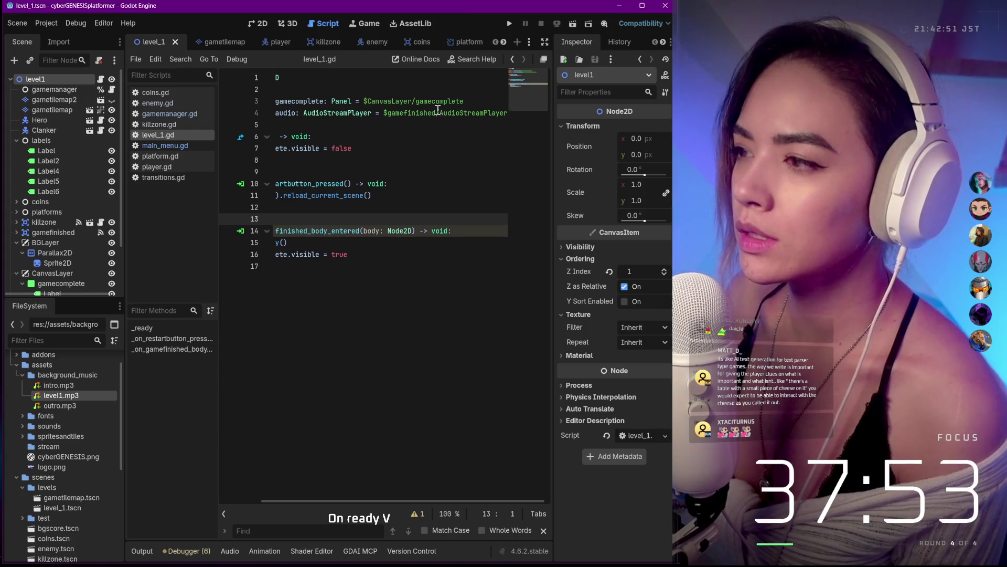
scroll(438, 110, left, 2)
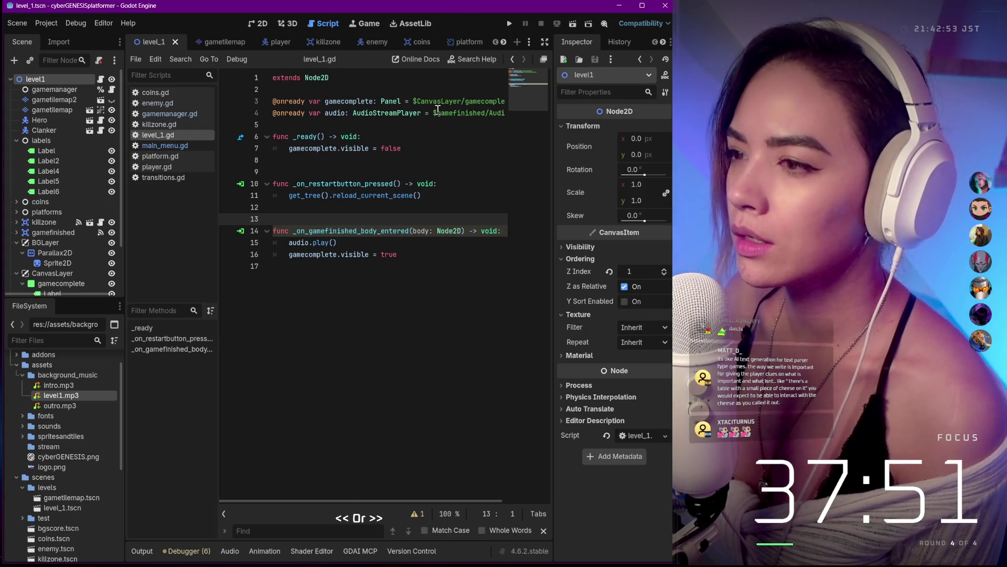
scroll(438, 110, right, 2)
scroll(438, 110, left, 2)
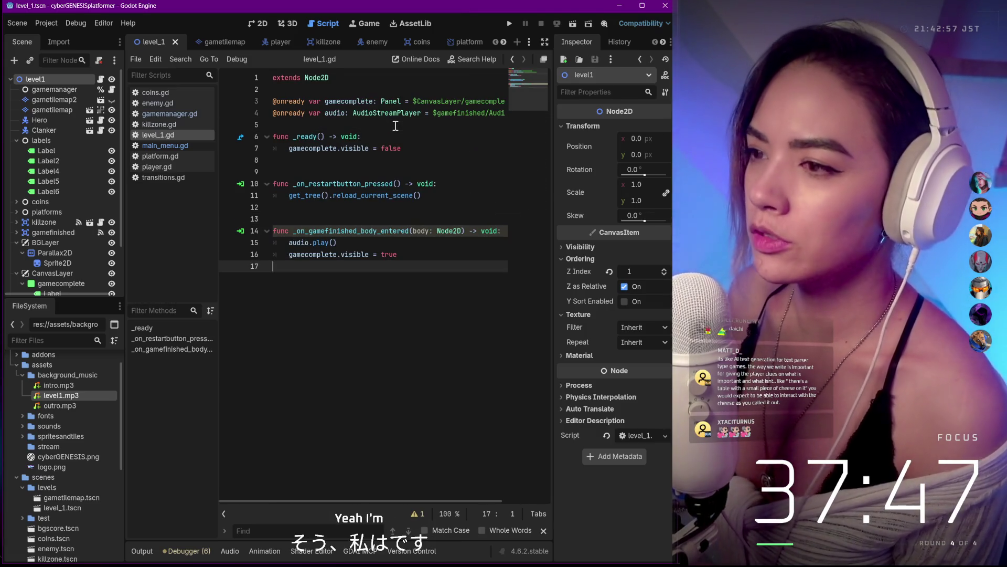
key(Return)
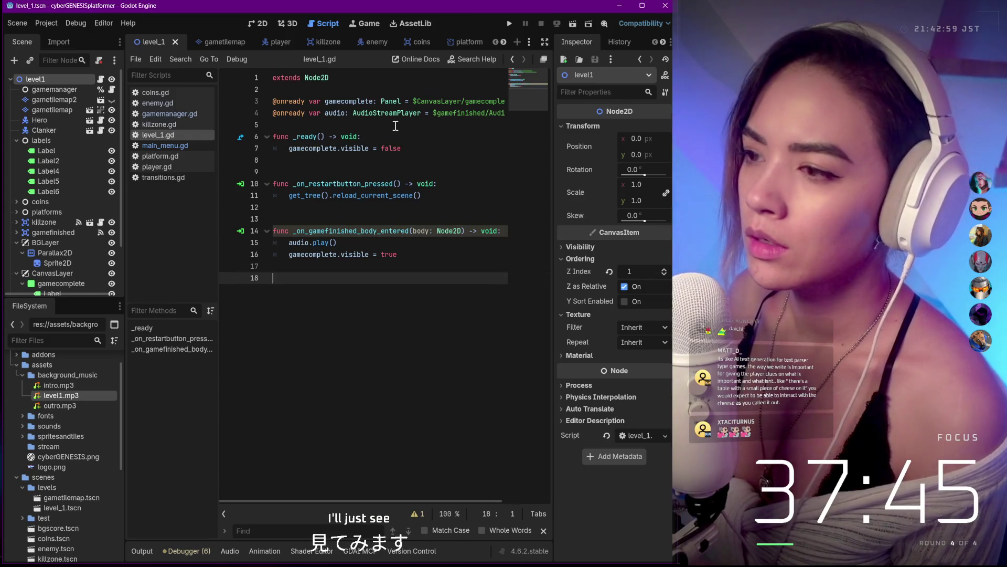
key(BackSpace)
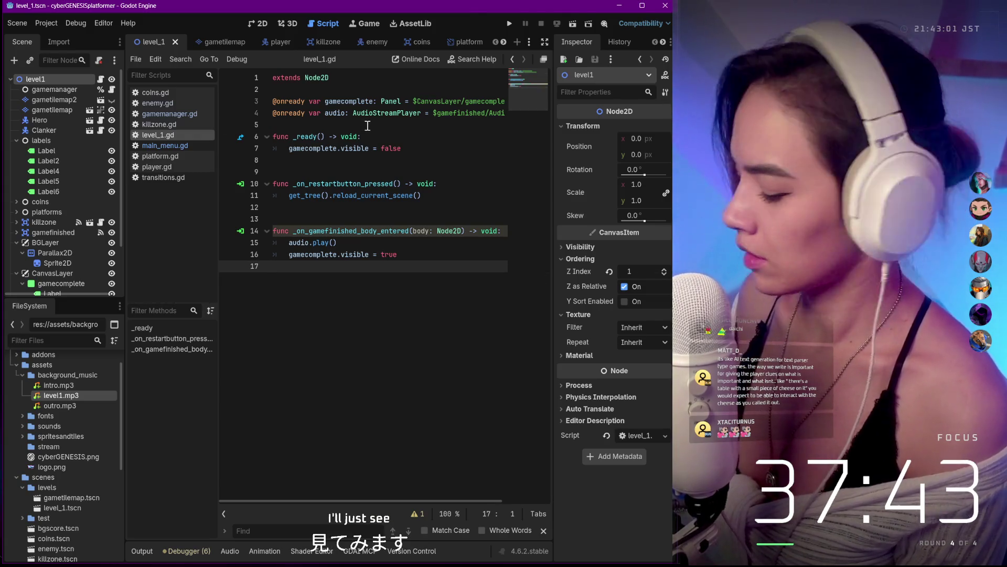
key(Up)
key(Up)
key(Up)
key(Up)
key(Up)
key(Up)
key(Up)
key(Down)
key(Down)
key(Down)
key(Down)
key(ctrl+v)
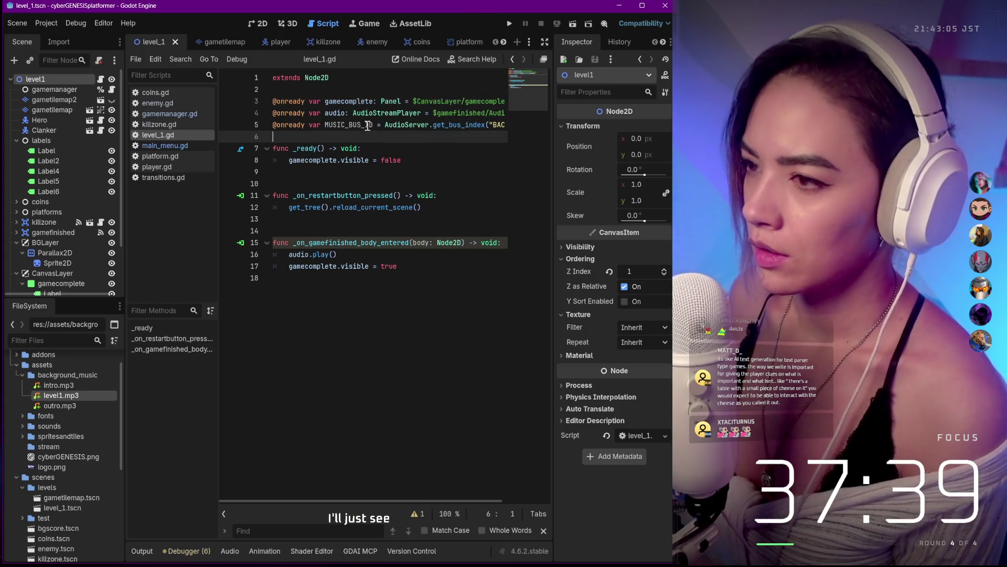
key(ctrl+s)
Step: Add a blank line inside _ready, undo a mistaken MUSIC_BUS_ID paste there, and summon Copilot
key(Down)
key(Down)
key(Down)
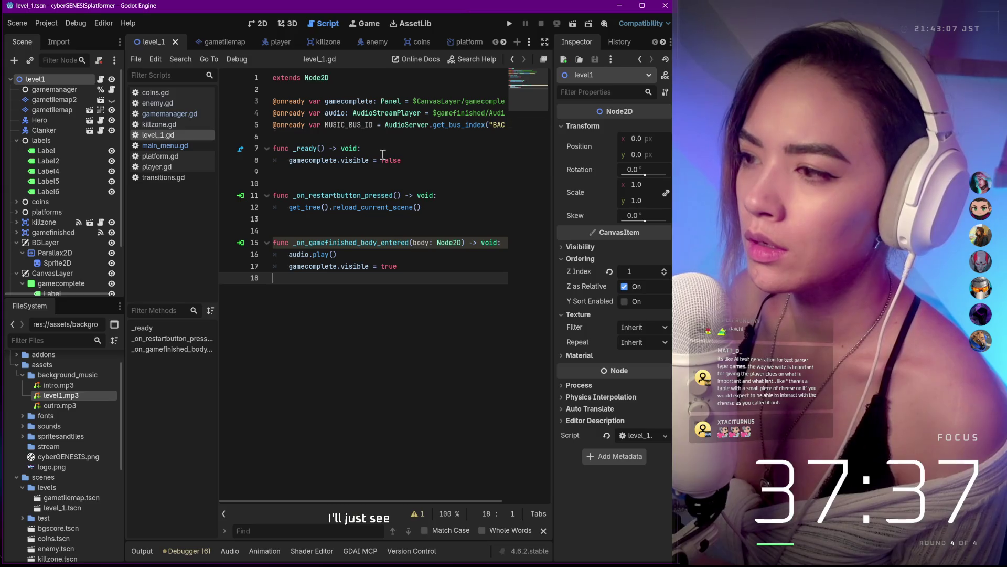
key(Up)
key(Up)
key(Up)
key(Up)
key(Up)
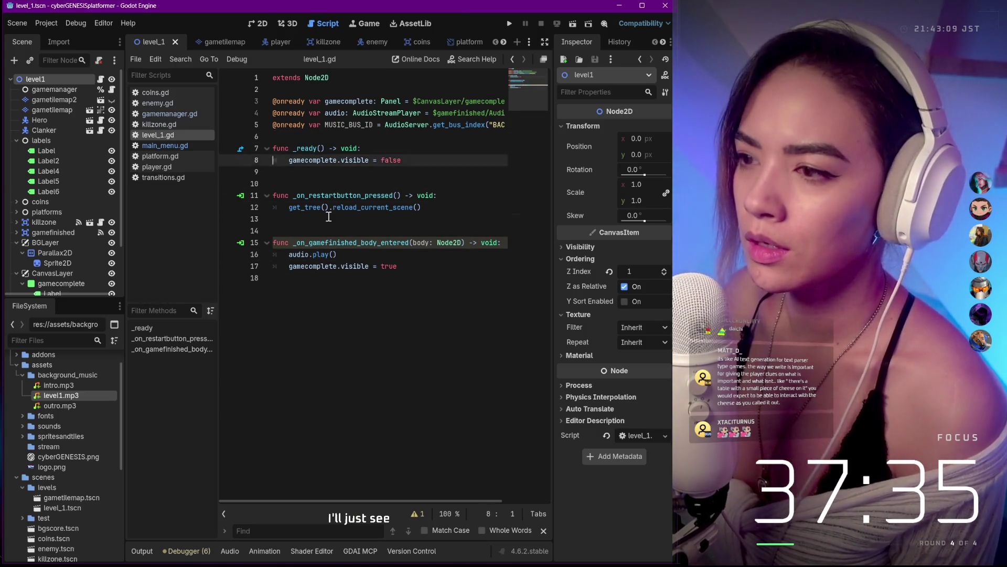
key(Up)
key(Up)
key(Up)
key(Down)
key(Down)
key(Down)
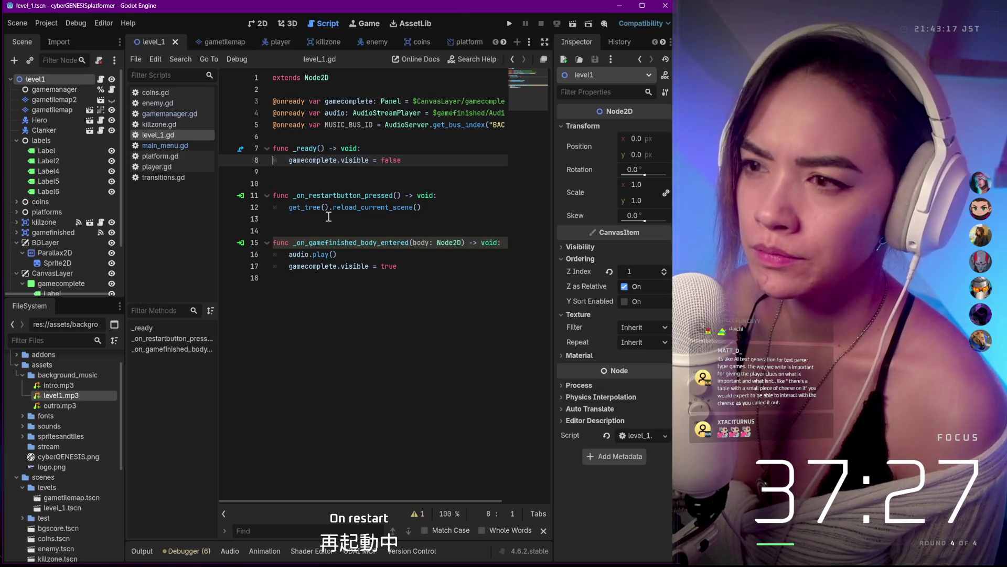
key(Return)
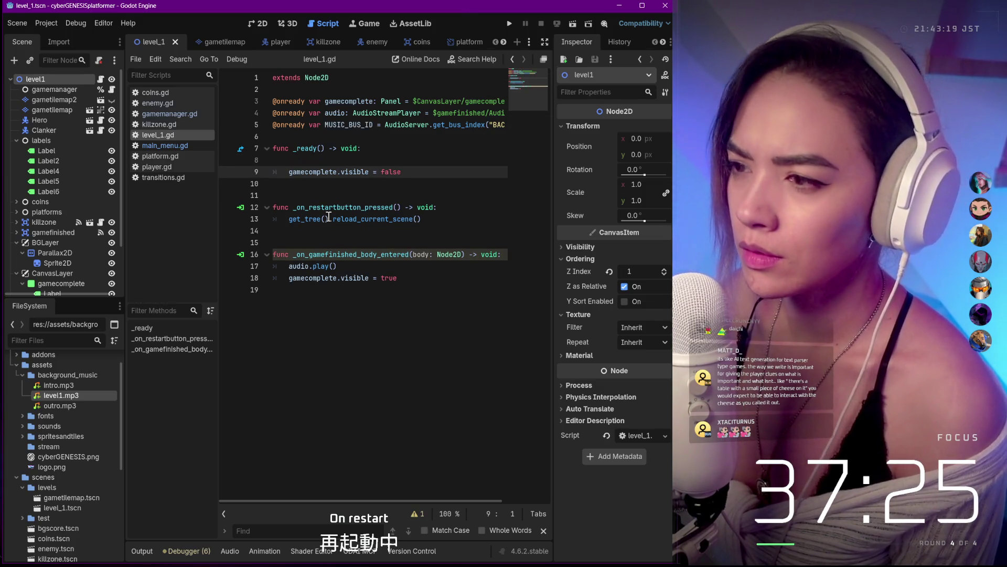
key(Up)
key(ctrl+v)
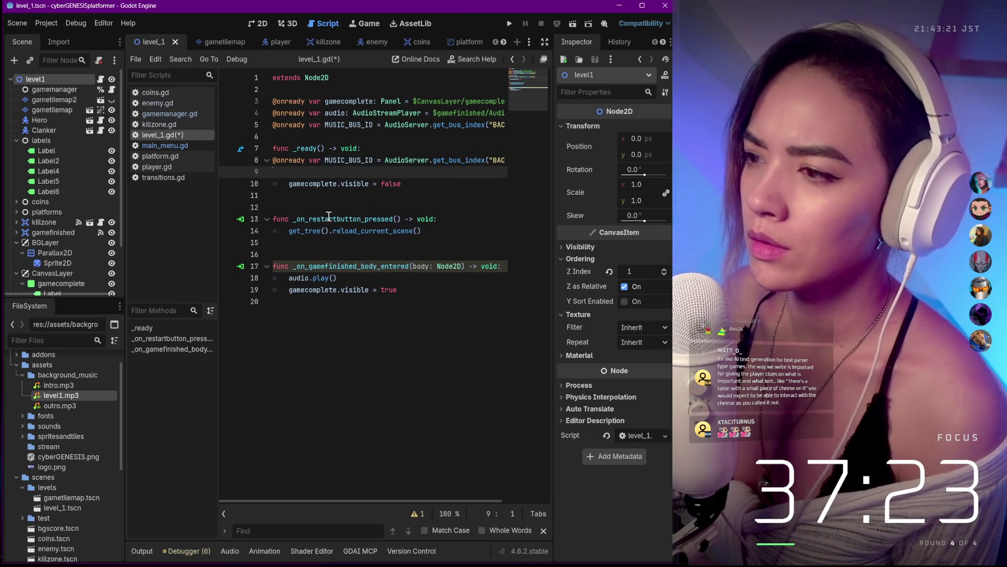
key(ctrl+z)
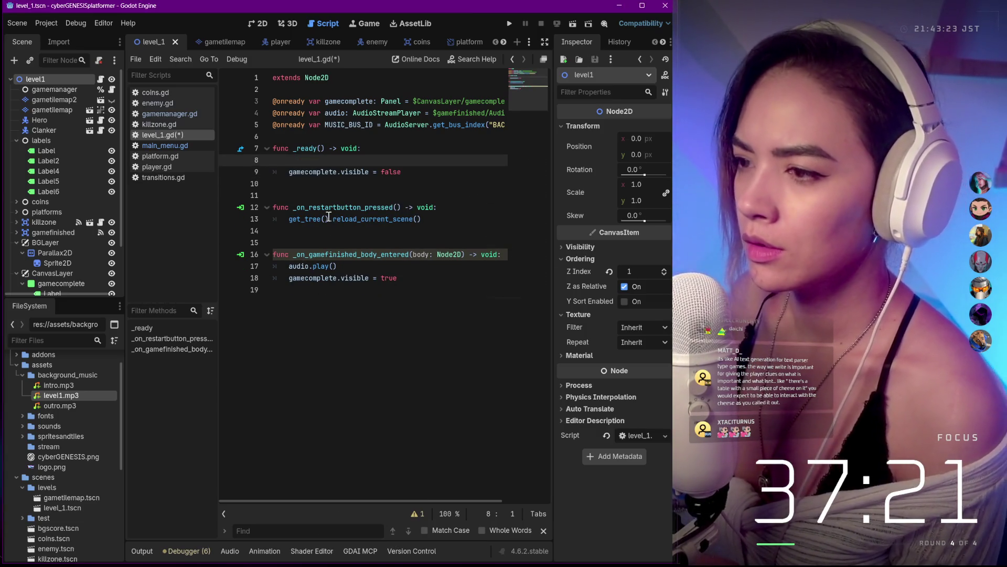
key(ctrl+End)
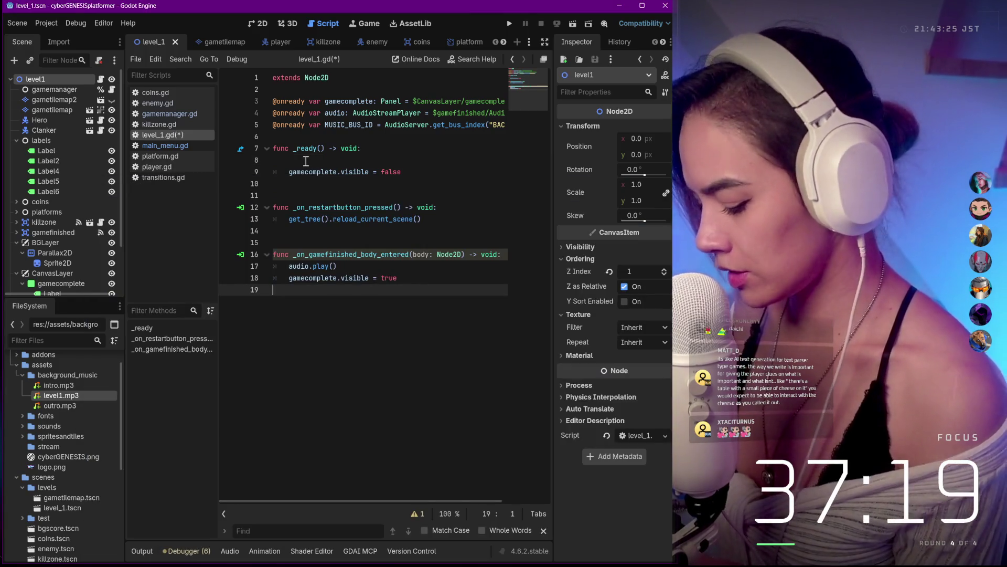
key(super+c)
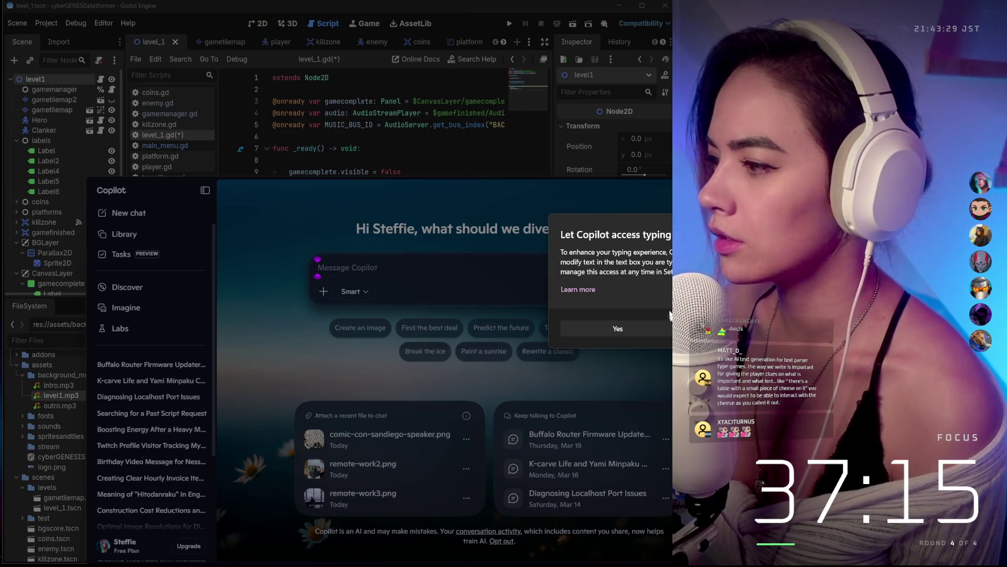
click(643, 329)
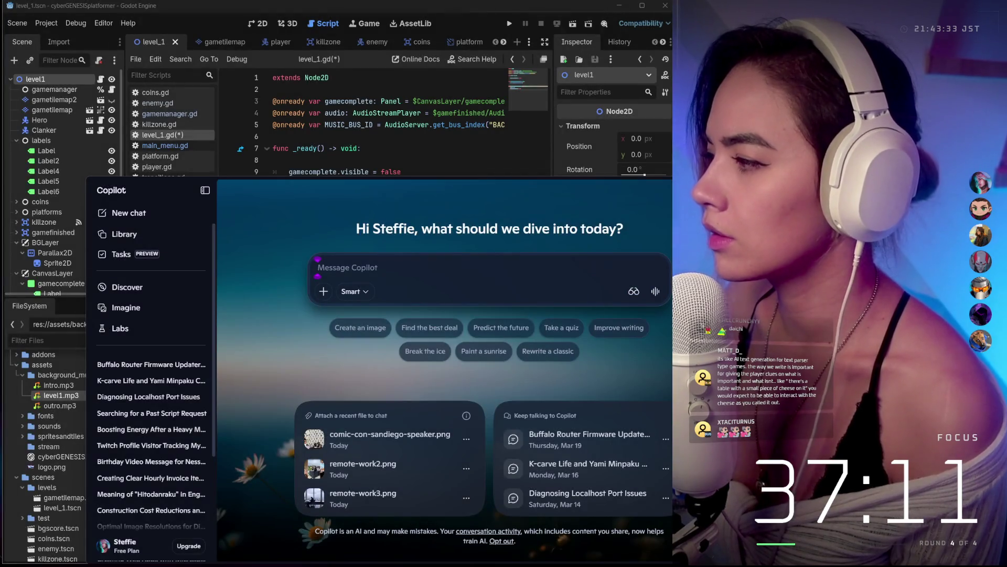
key(Escape)
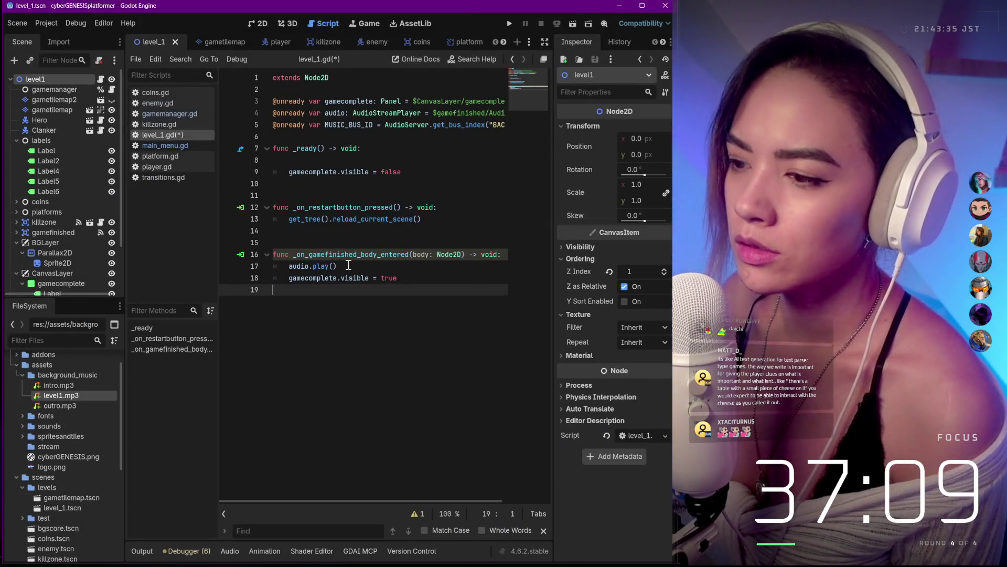
Step: Search main_menu.gd for $intro references, clear the search text, and return to level_1.gd
click(176, 145)
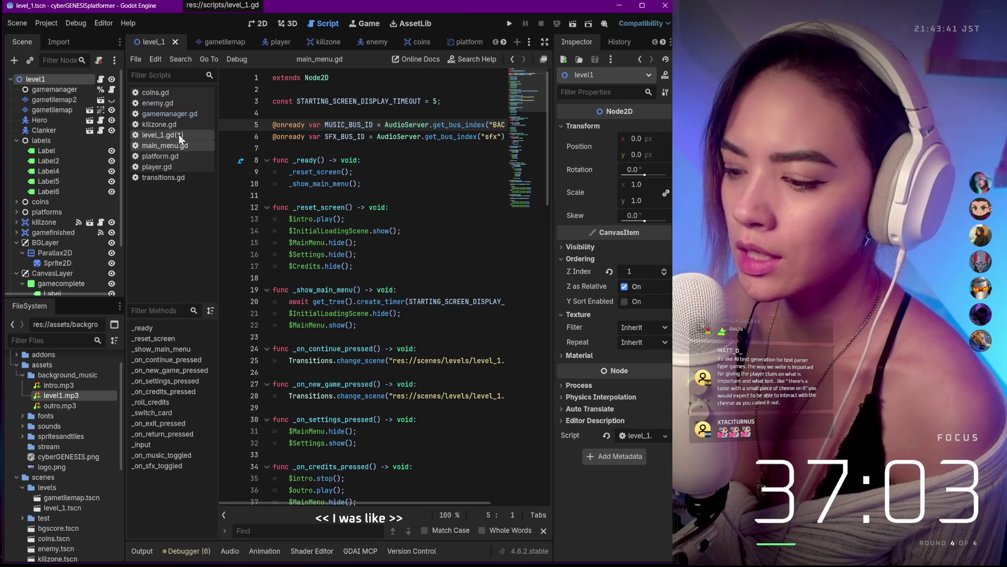
scroll(357, 386, down, 3)
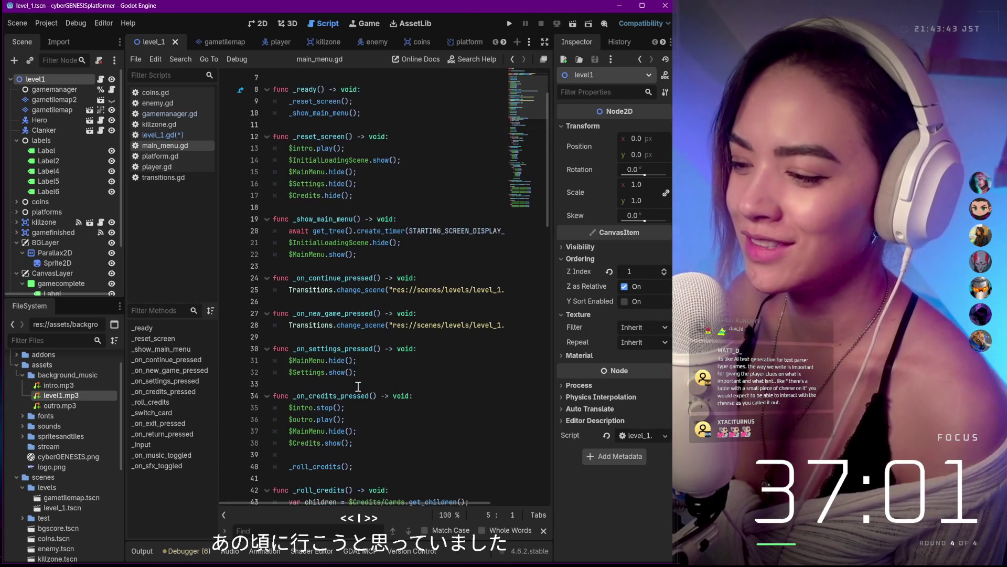
scroll(360, 292, down, 2)
scroll(360, 198, down, 3)
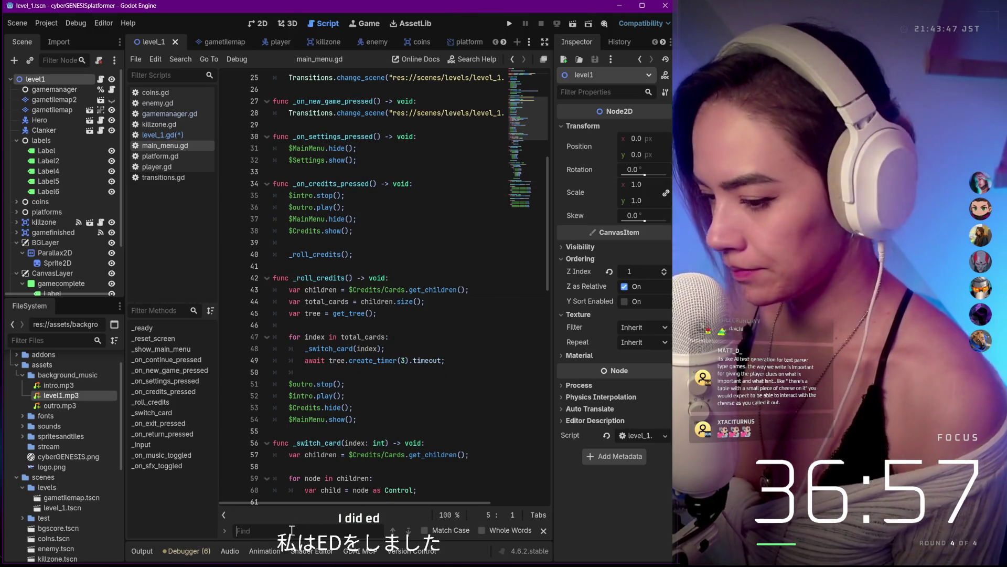
click(291, 530)
text($intro)
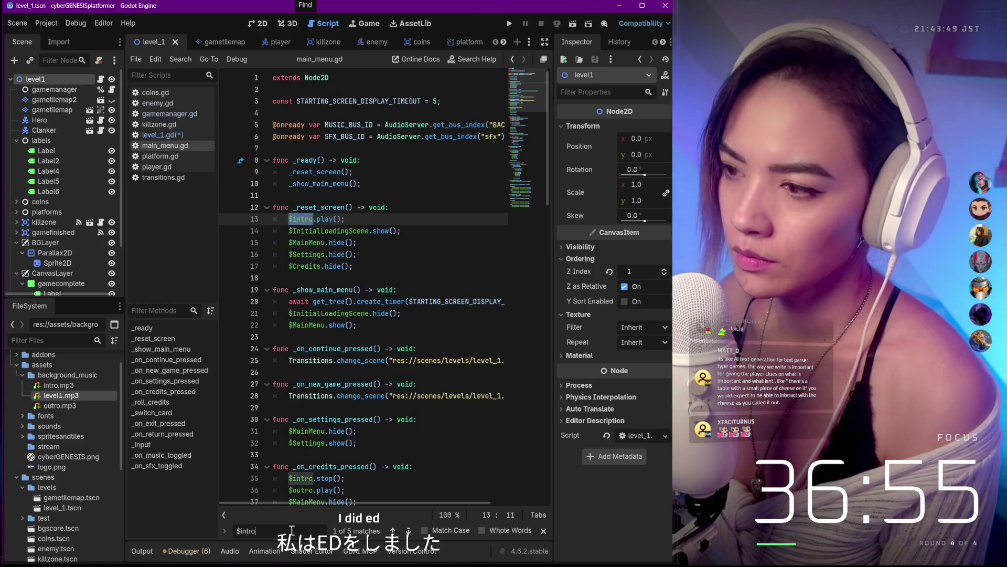
key(BackSpace)
text($leve)
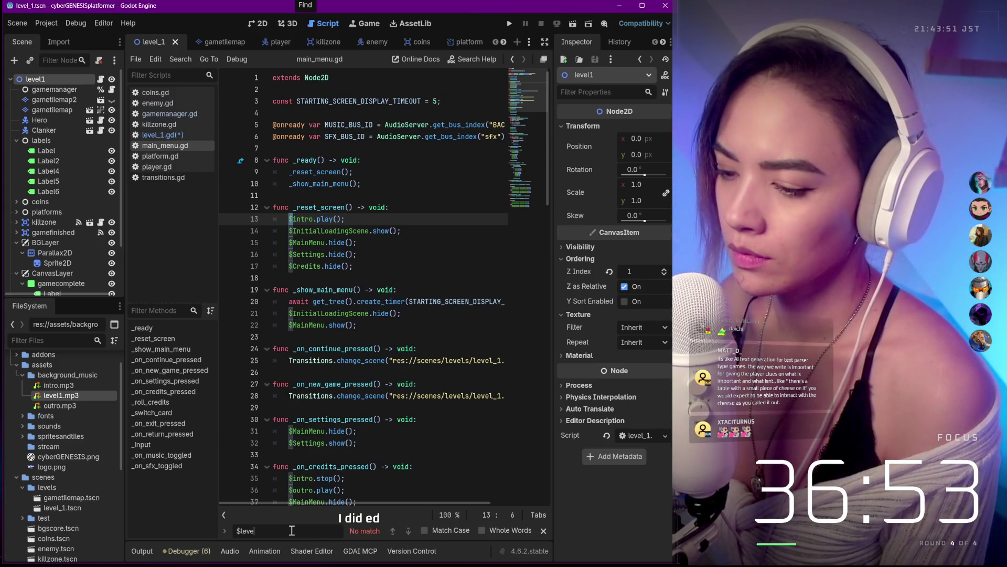
text(l1.play())
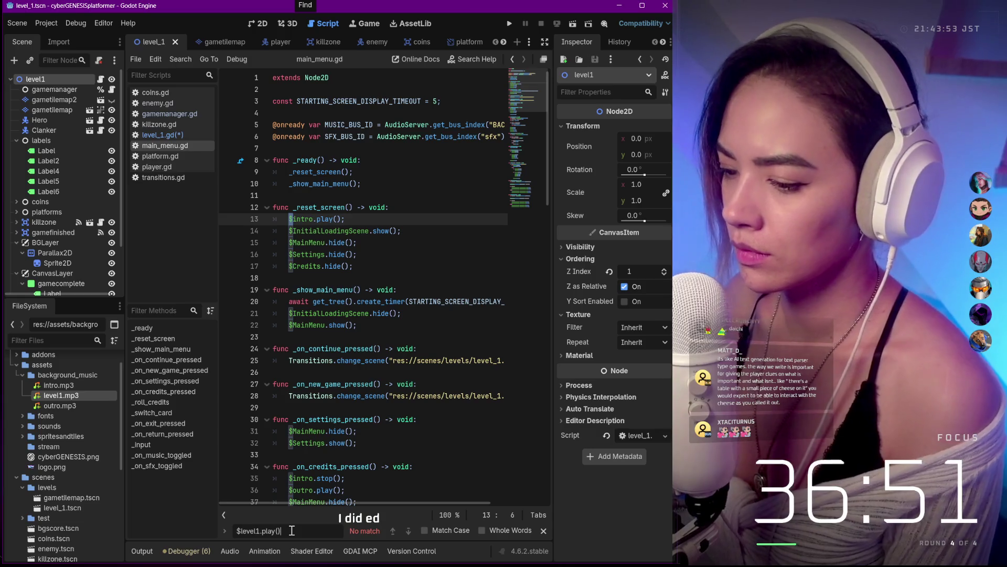
key(ctrl+a)
key(BackSpace)
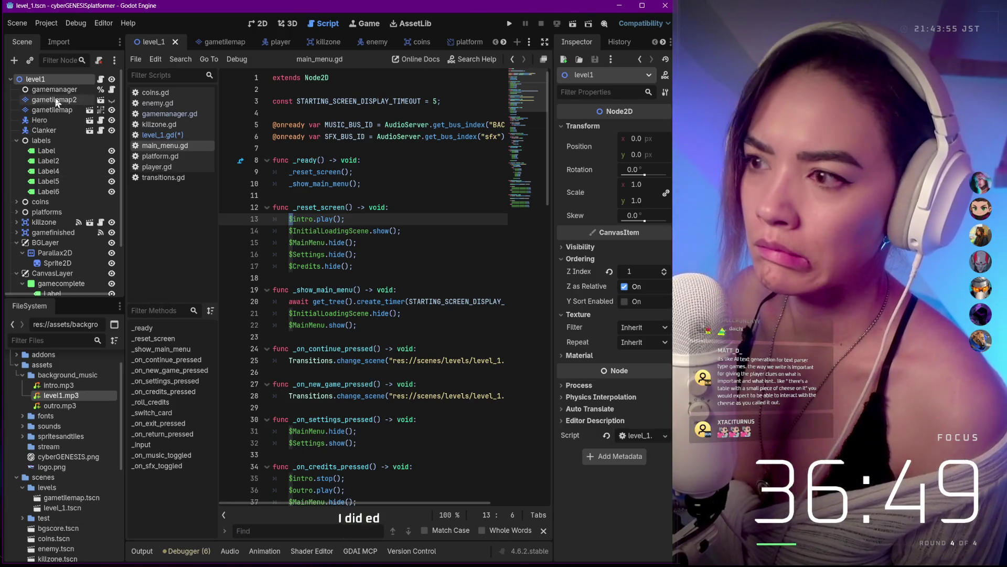
click(160, 135)
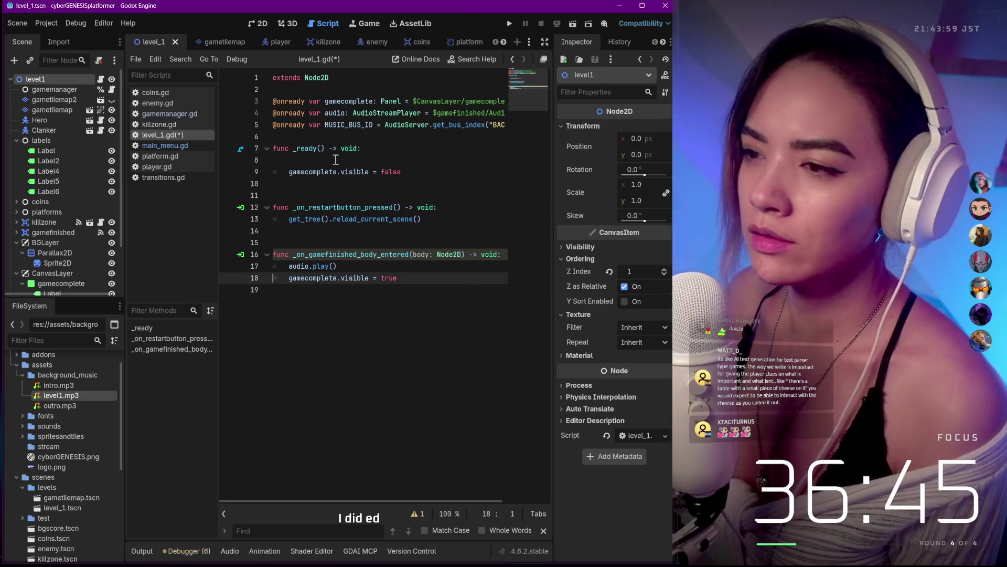
Step: Add $level1.play() on the empty _ready line, fix its indentation, and save
key(Up)
key(Up)
key(Up)
text($level1.play())
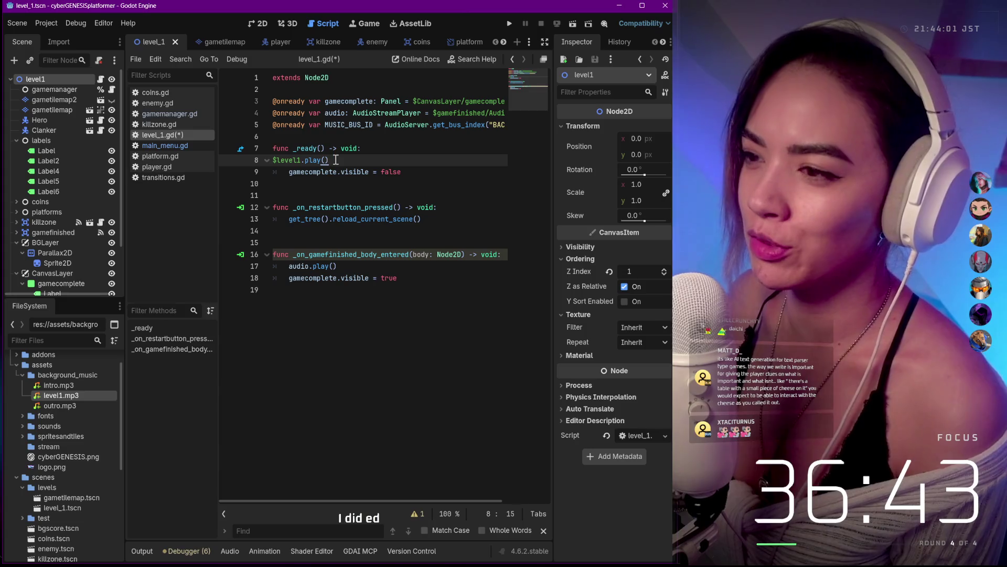
key(Left)
key(Left)
key(ctrl+s)
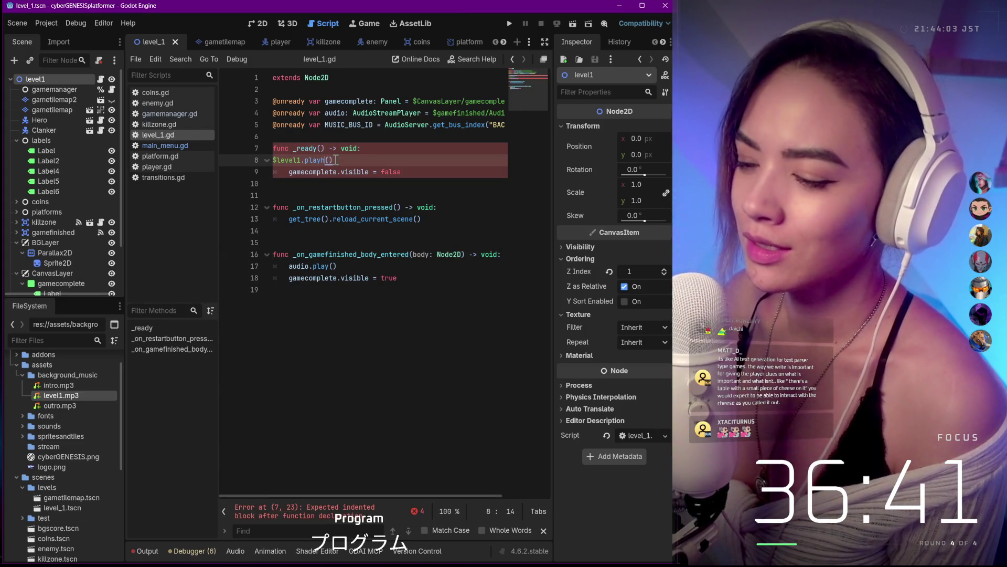
key(Left)
key(Left)
key(Left)
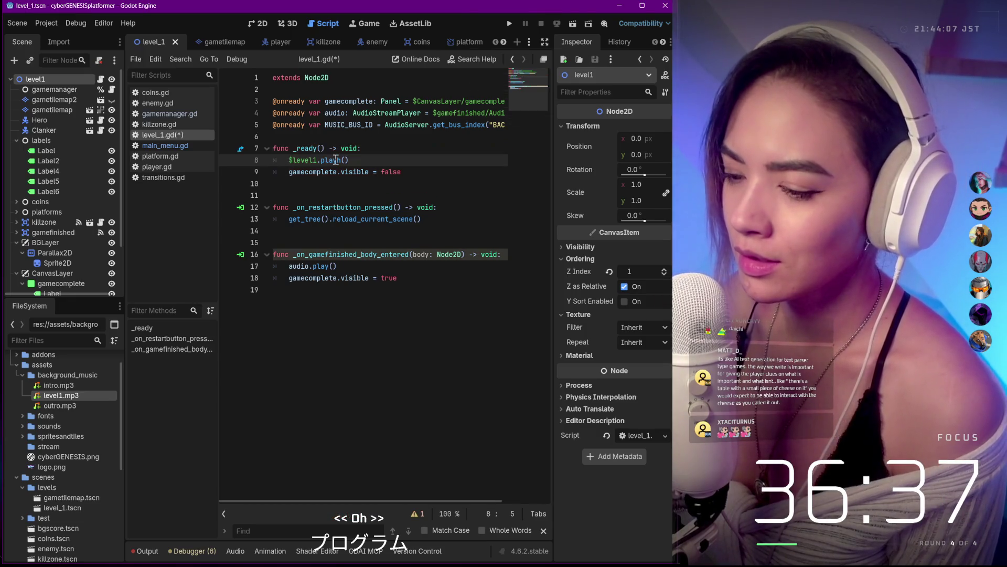
text(h)
click(490, 368)
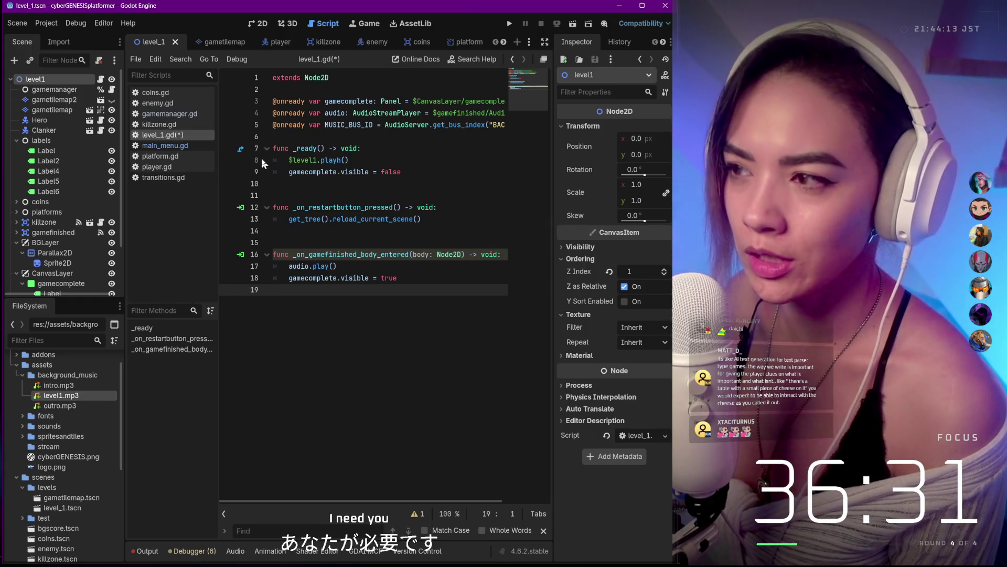
key(ctrl+s)
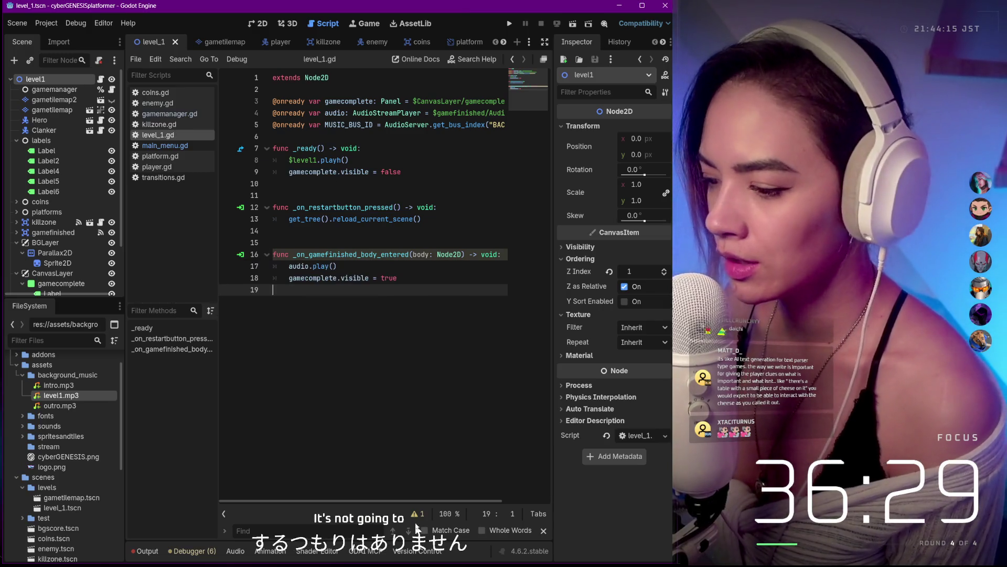
Step: Check the script warning, remove the stray letter from the play call, and save again
click(415, 514)
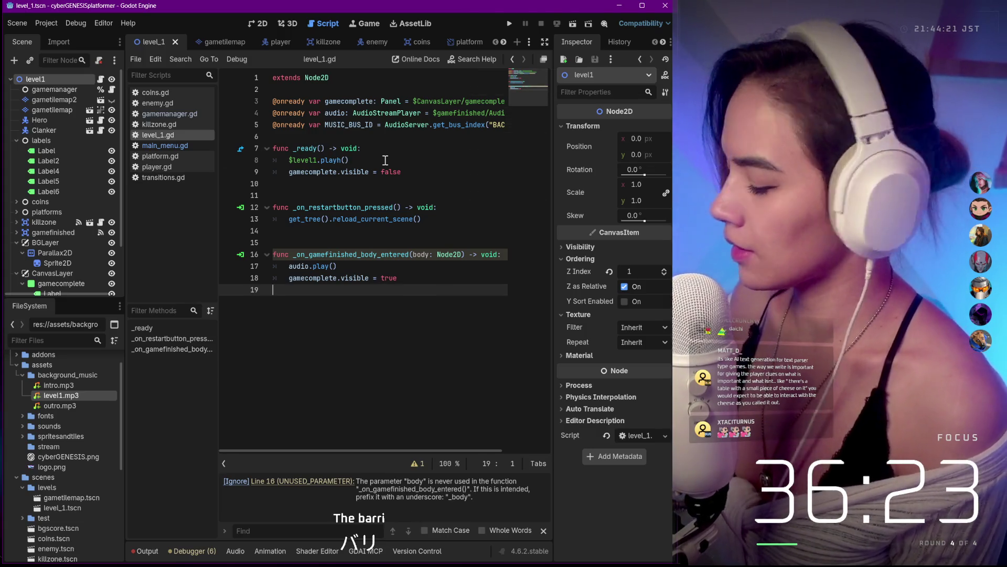
key(Up)
key(Up)
key(Up)
key(Up)
key(Up)
key(Up)
key(Up)
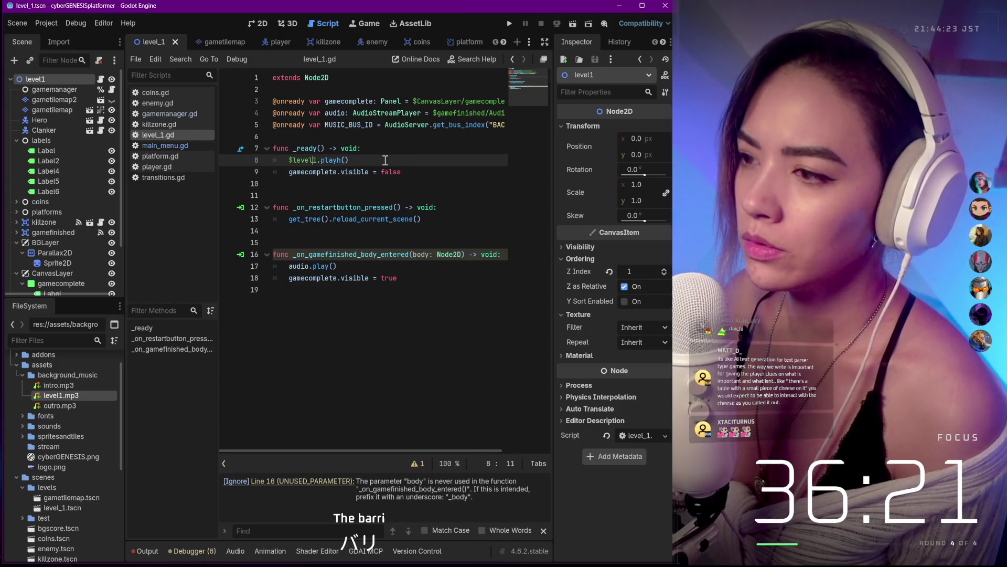
key(BackSpace)
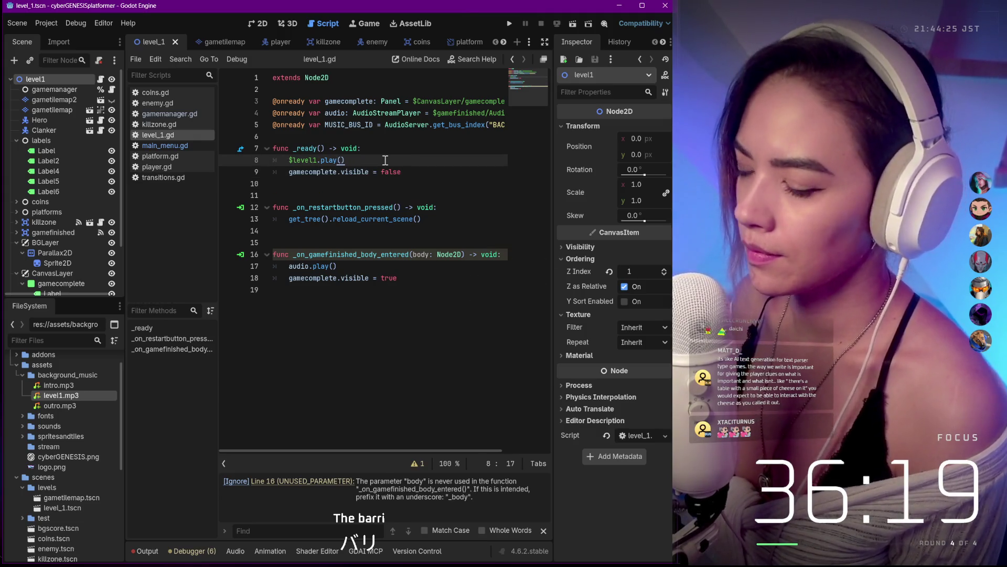
key(ctrl+s)
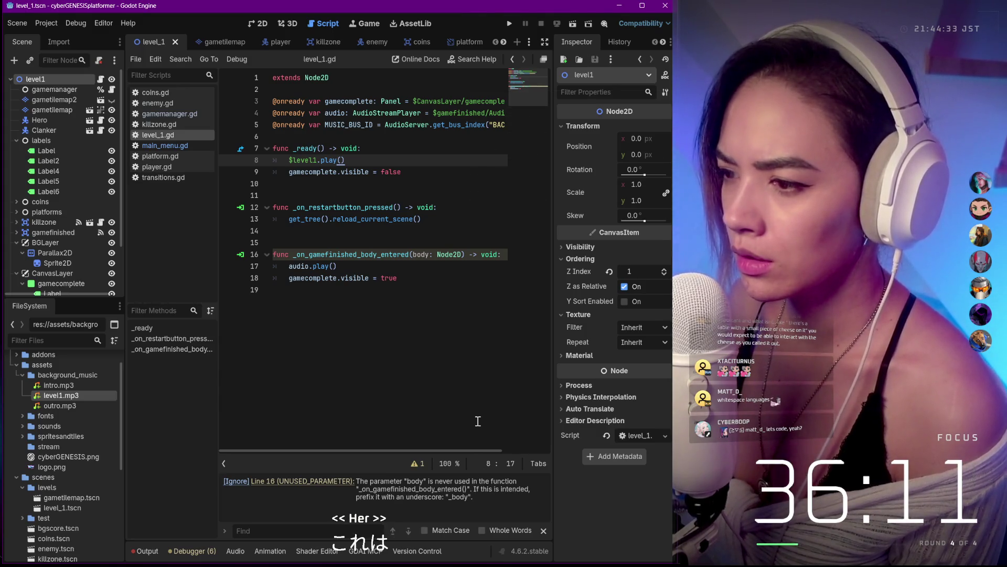
scroll(475, 405, right, 2)
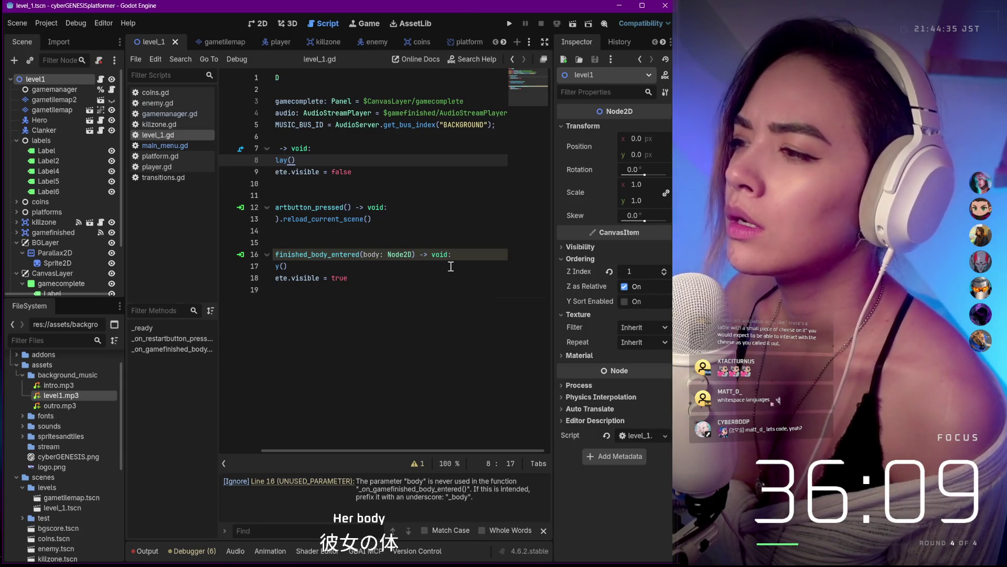
scroll(450, 266, left, 2)
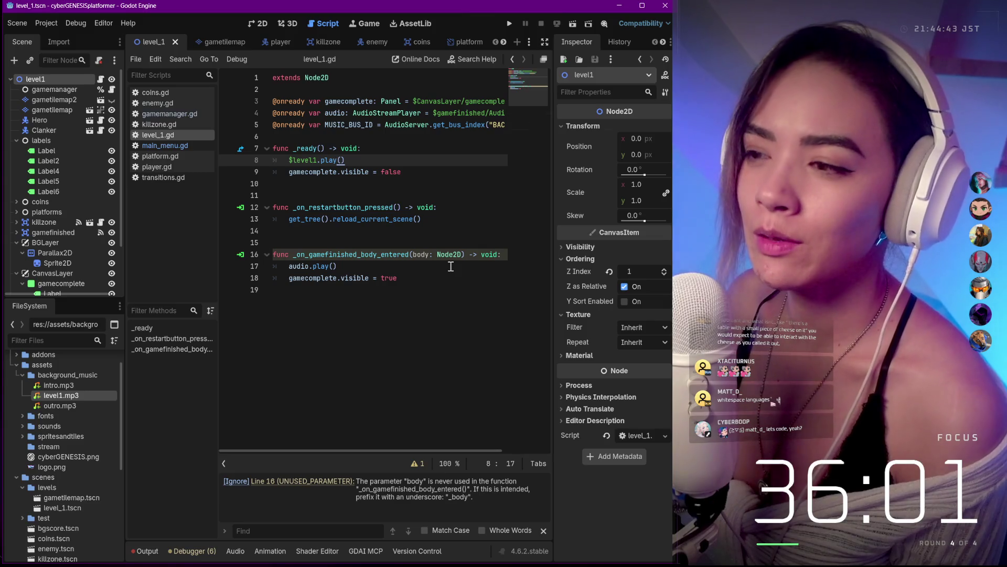
click(432, 288)
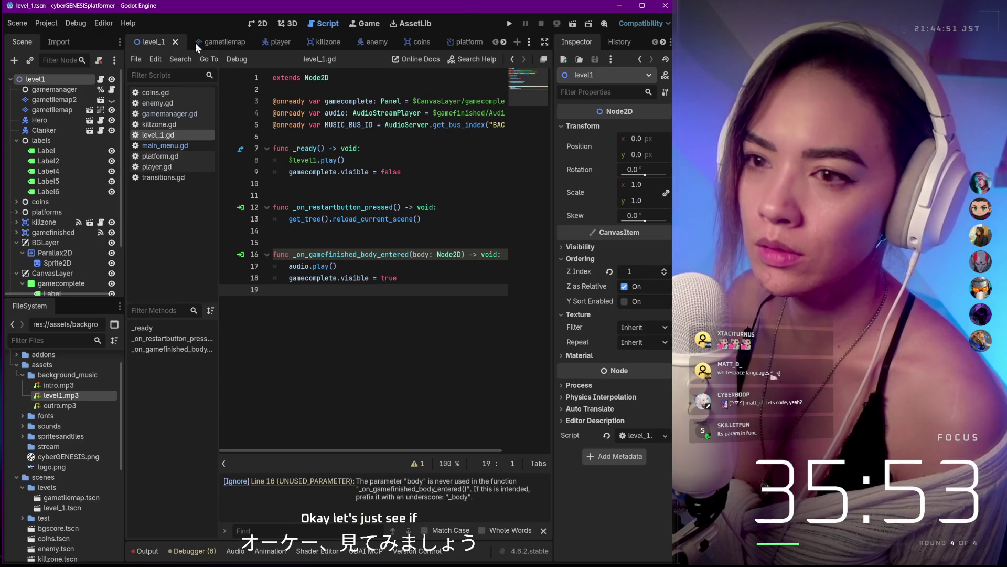
Step: Run the current level, move the game window aside, then close it to end the debug session
click(572, 24)
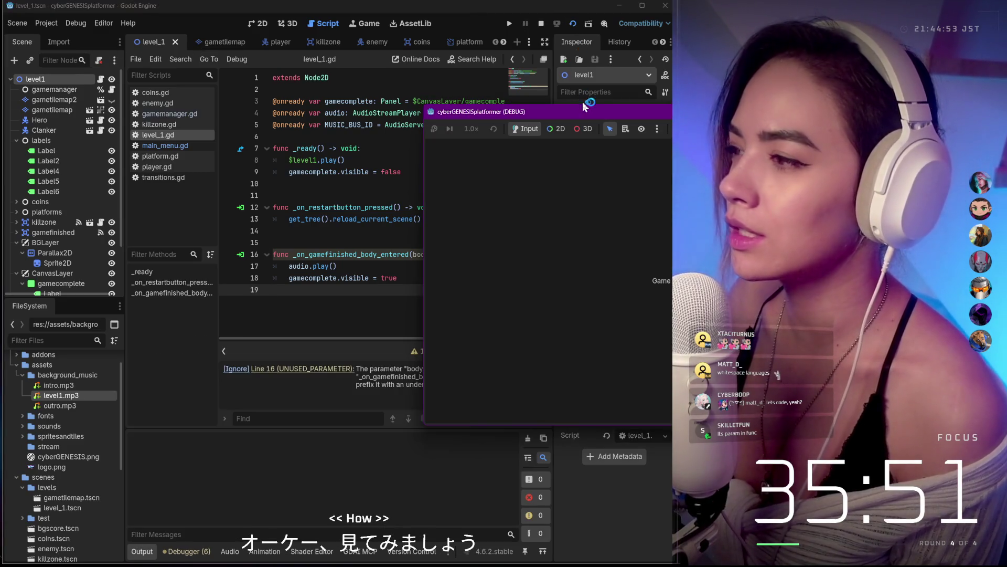
drag(584, 108, 233, 144)
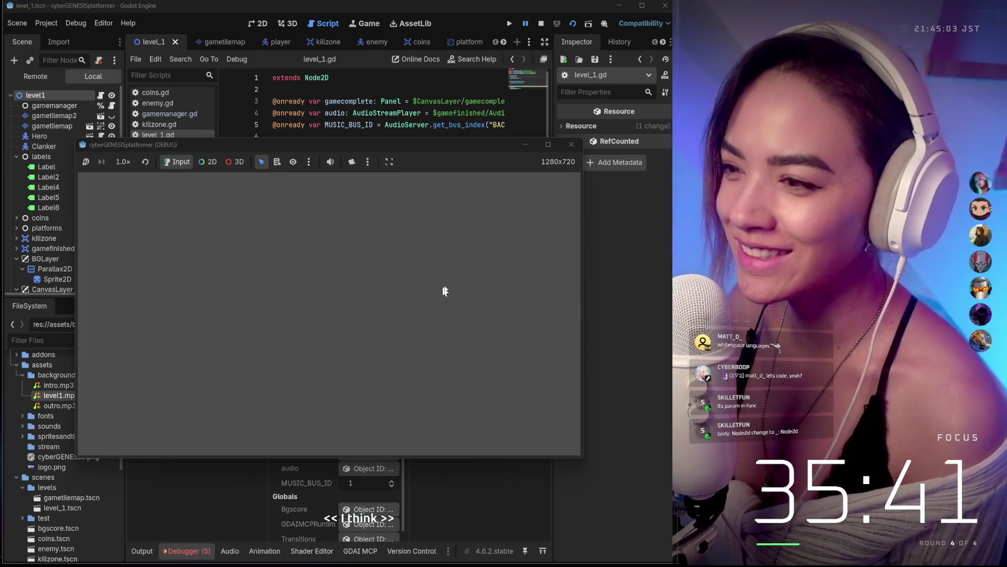
click(149, 163)
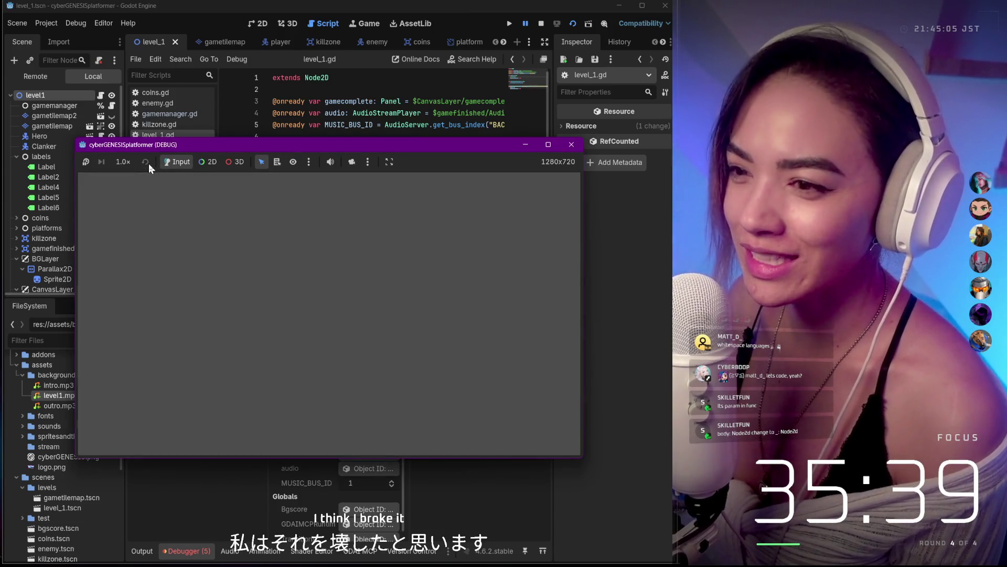
click(571, 145)
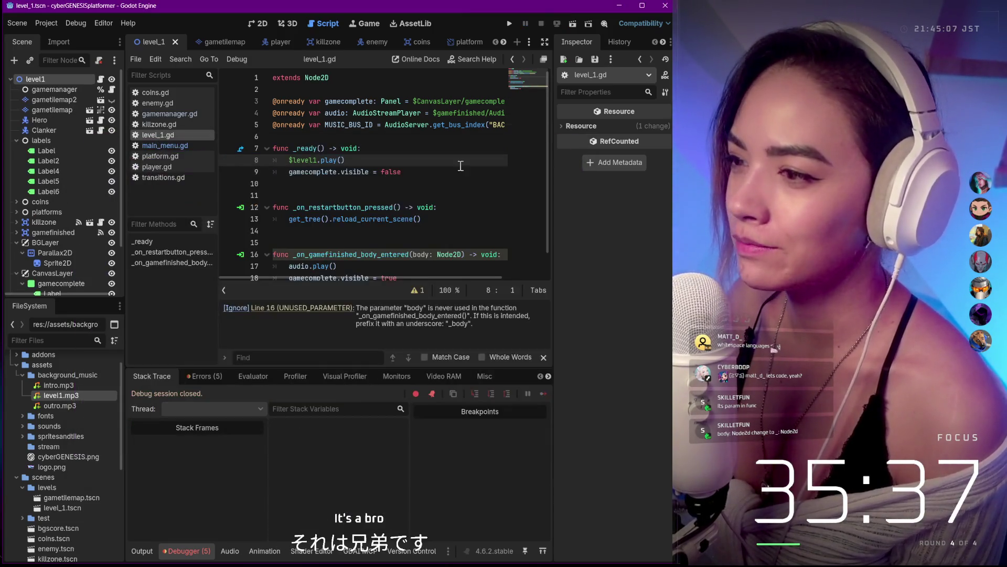
key(ctrl+End)
scroll(343, 138, up, 1)
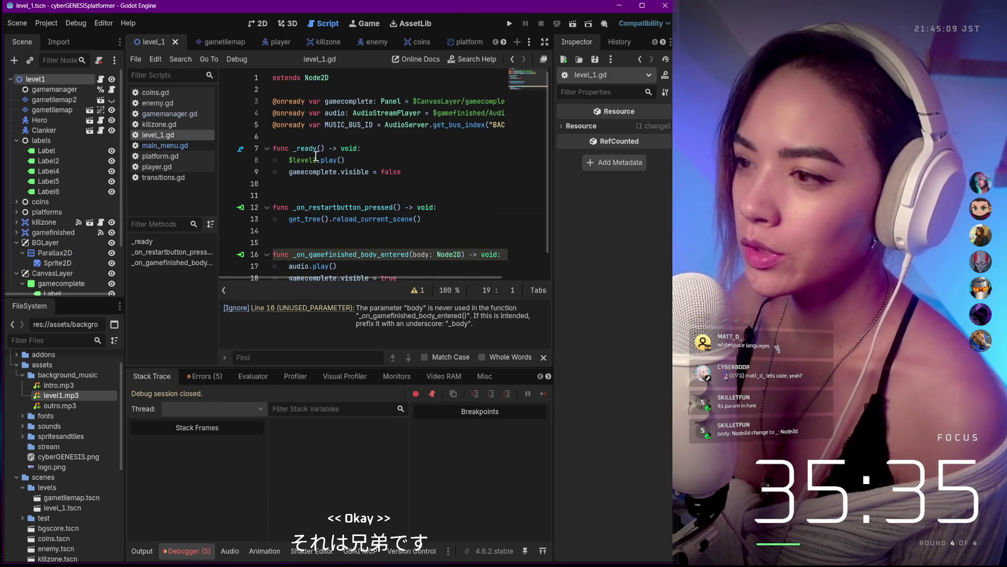
scroll(315, 158, down, 1)
scroll(312, 160, up, 1)
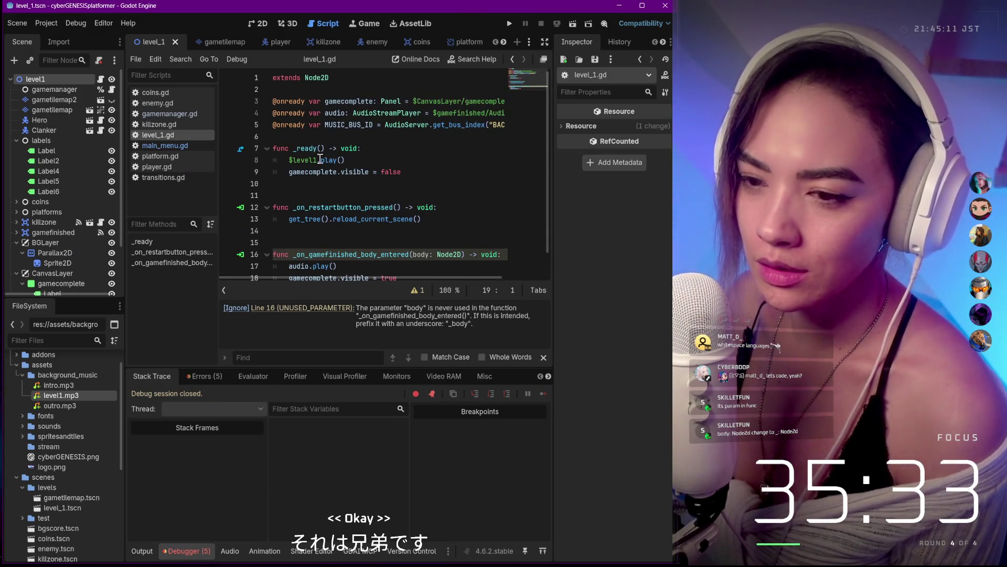
scroll(319, 159, down, 1)
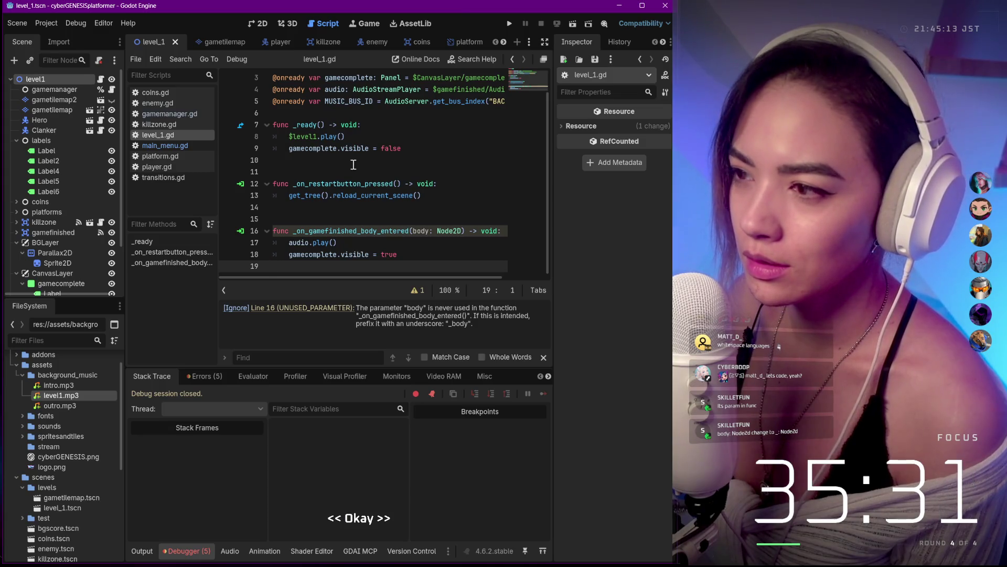
Step: Delete the $level1.play() and MUSIC_BUS_ID lines from level_1.gd
click(339, 137)
text(h)
key(ctrl+shift+k)
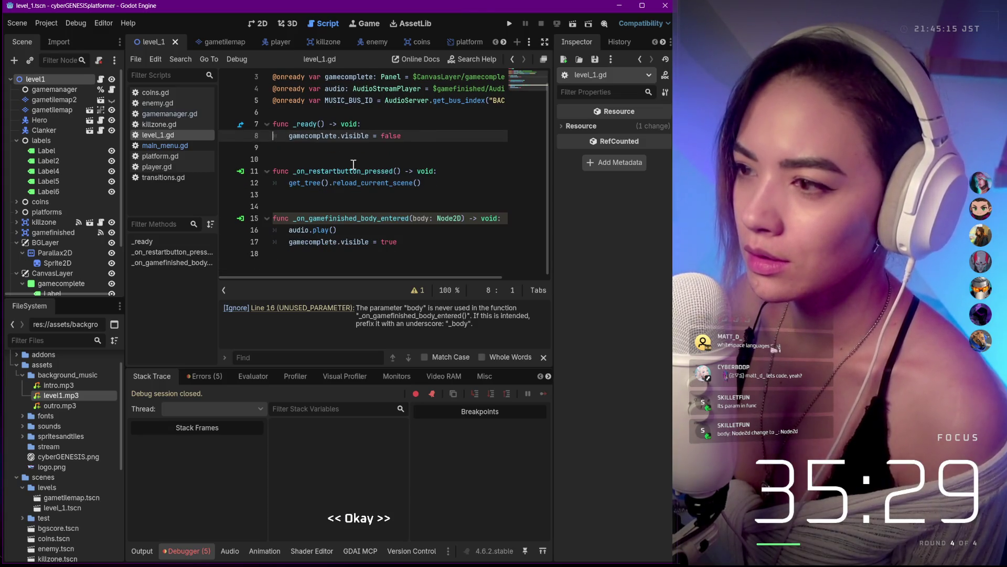
key(Up)
key(Up)
key(Up)
key(ctrl+shift+k)
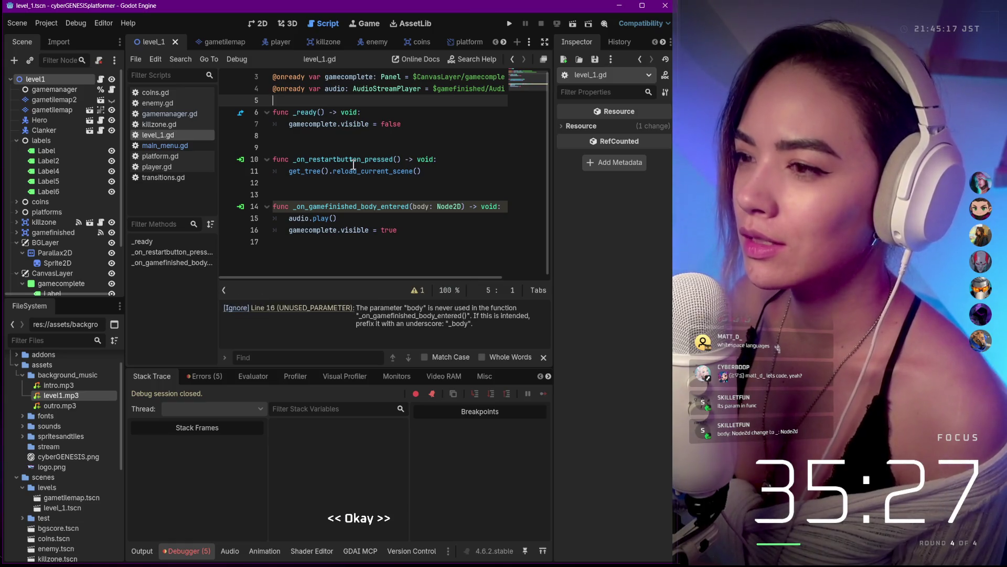
Step: Run the level again, mute the game's audio, and close the game window
click(571, 25)
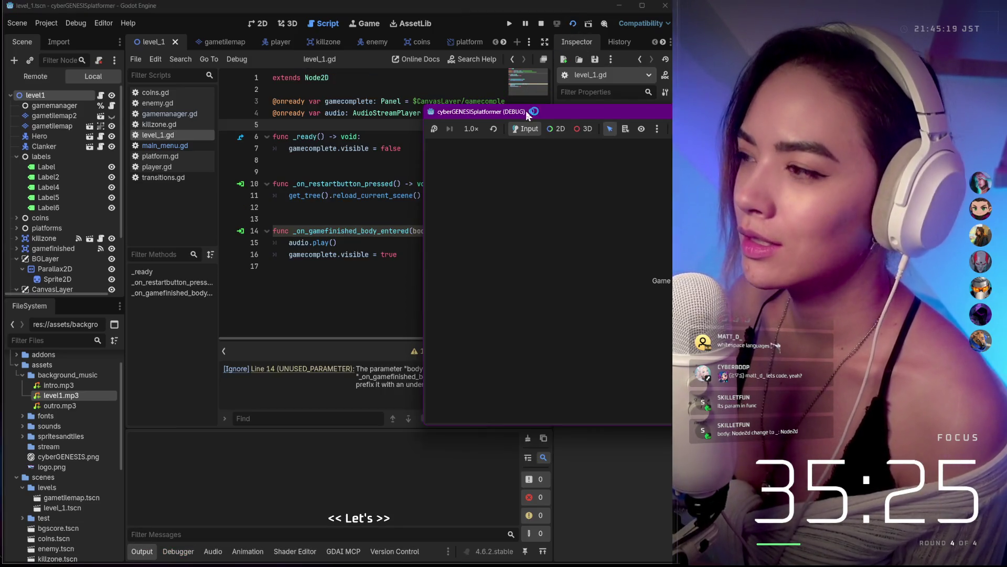
drag(537, 110, 208, 146)
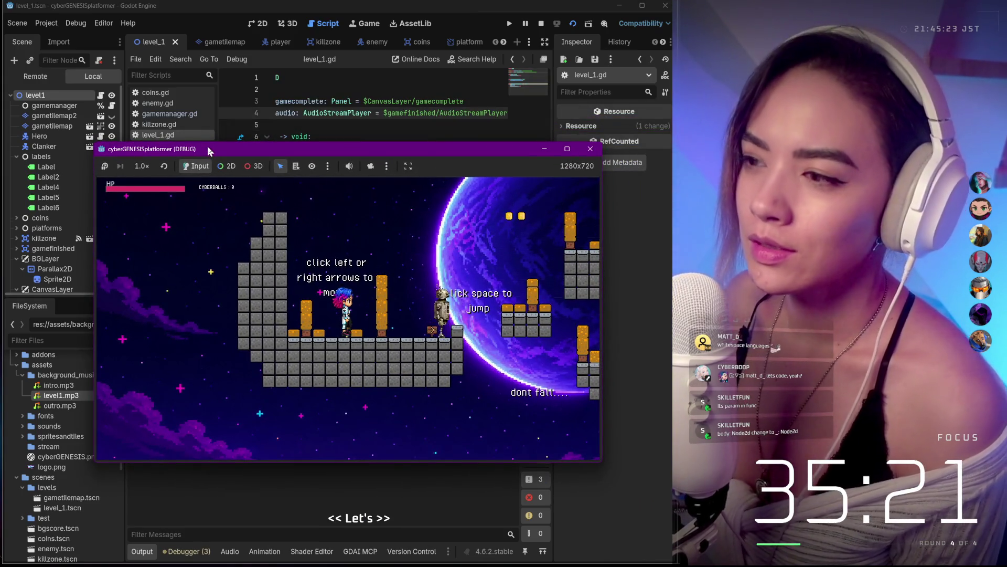
click(349, 166)
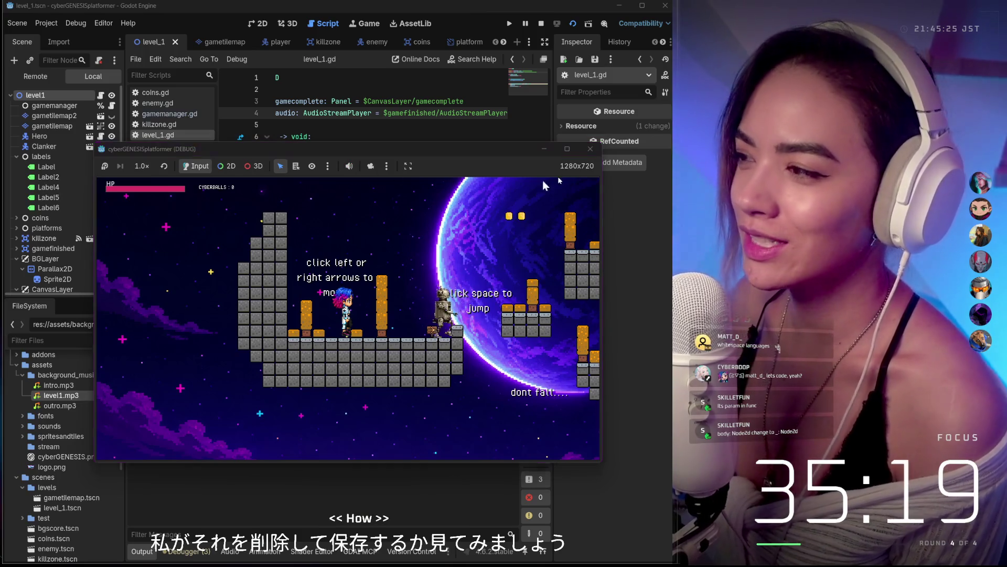
click(590, 149)
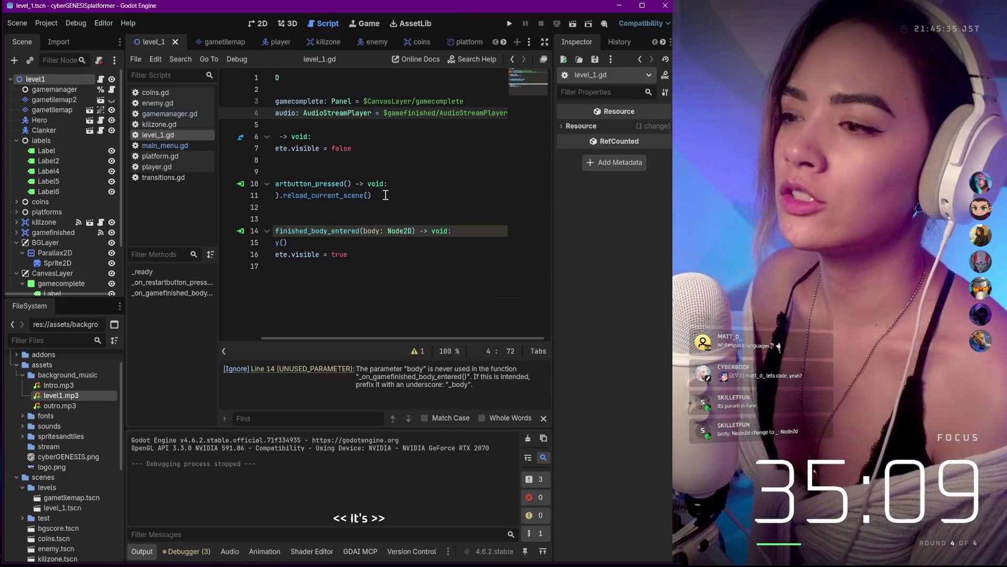
Step: Back out of the editor options and move the caret to the first line of _ready
click(378, 291)
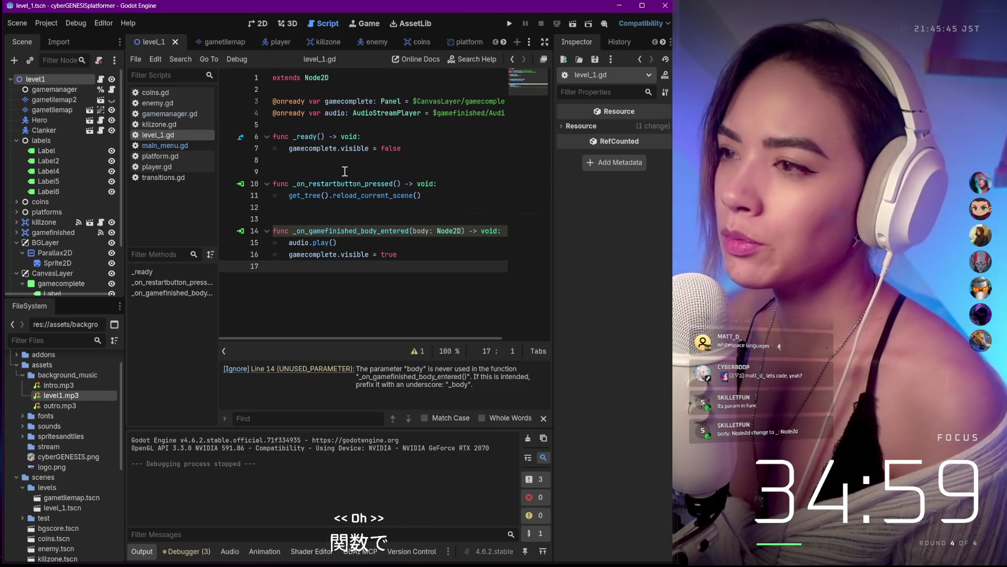
click(93, 22)
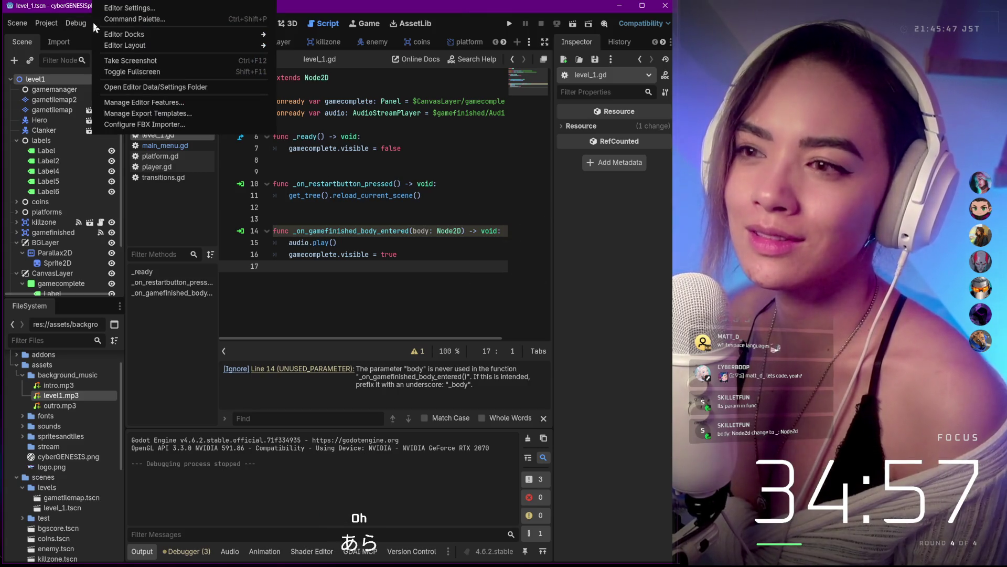
click(77, 24)
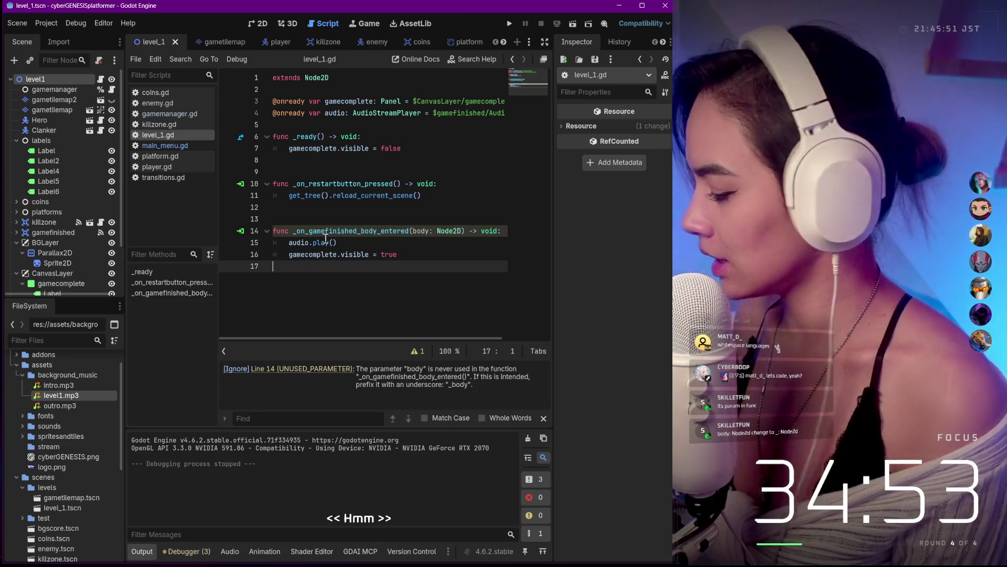
key(Up)
key(Up)
key(Up)
key(Up)
key(Up)
key(Up)
key(Down)
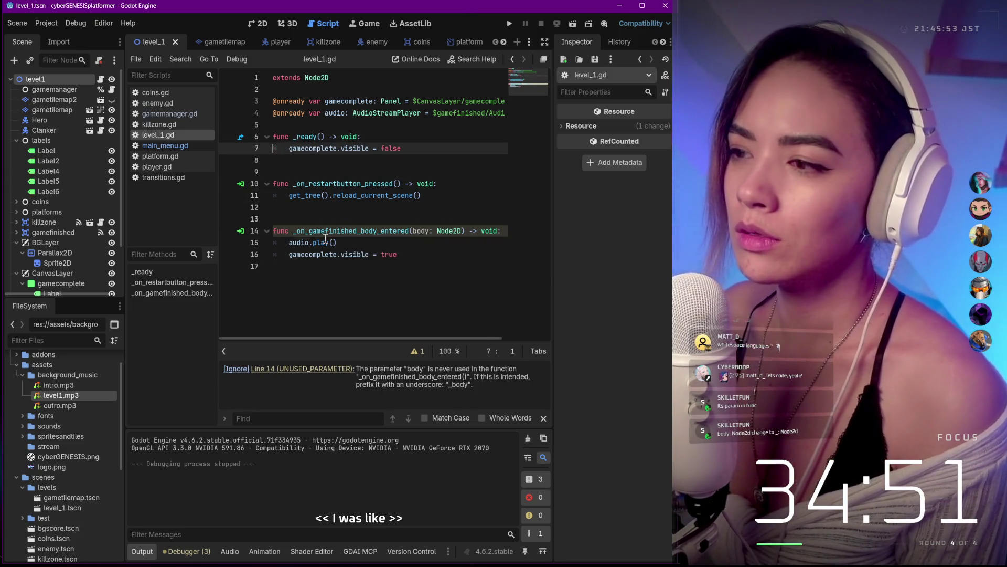
Step: Insert an indented line atop _ready and paste $level1.play() from clipboard history
key(Return)
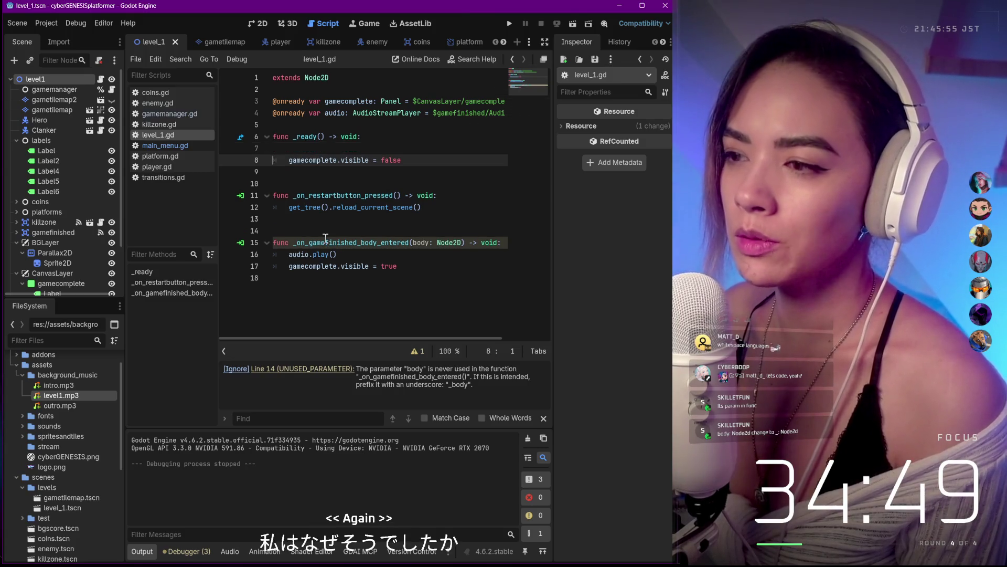
key(Up)
key(Tab)
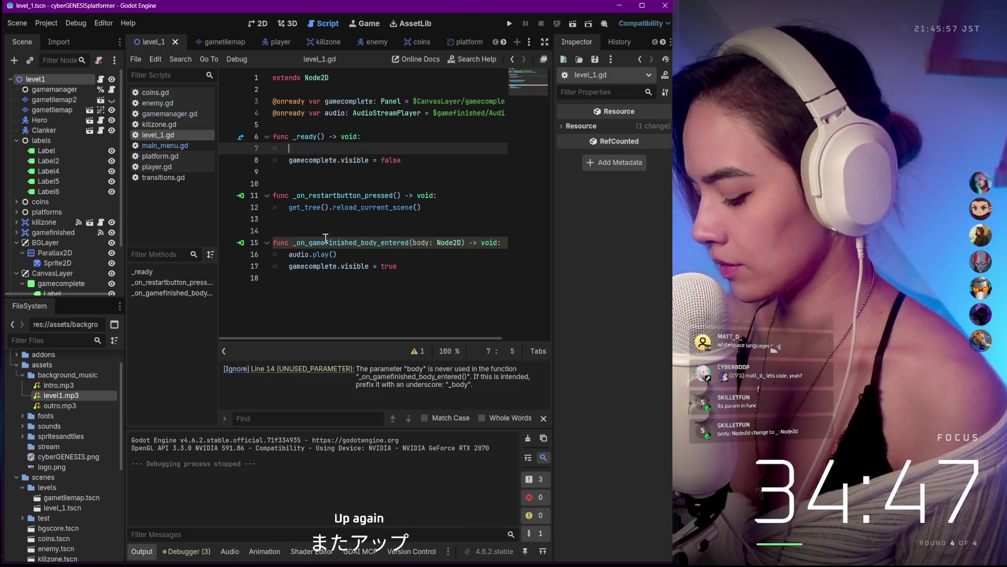
key(super+v)
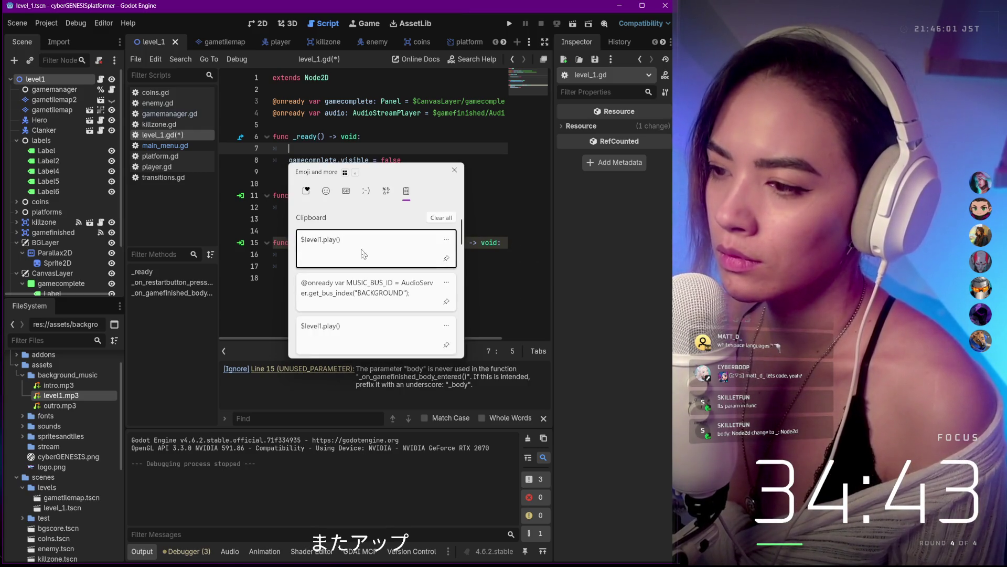
click(361, 253)
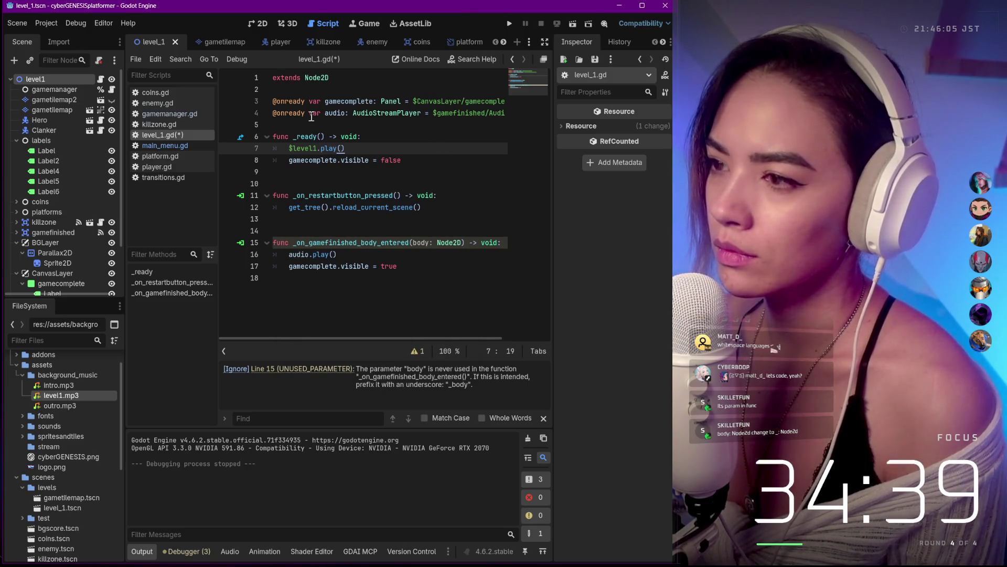
click(298, 120)
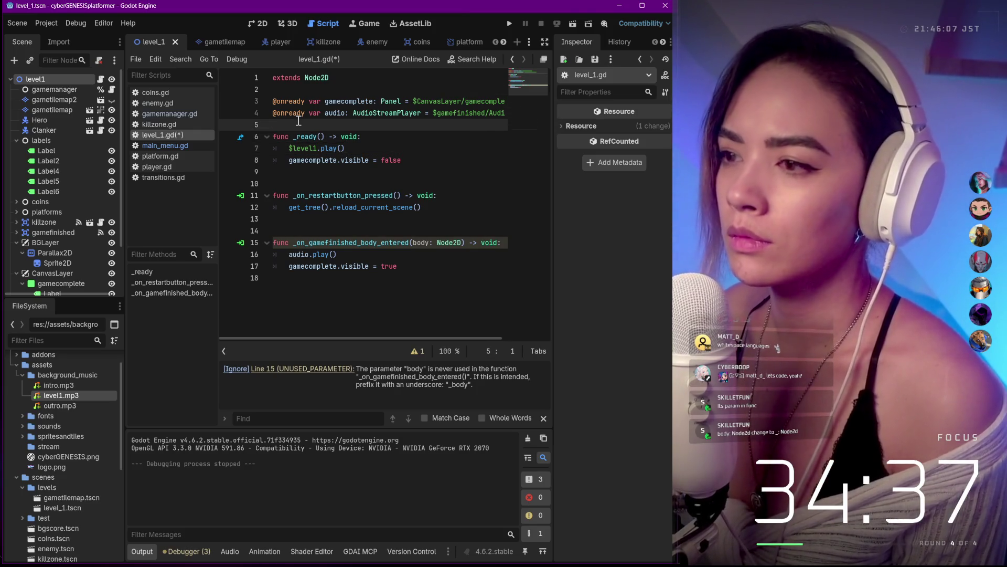
Step: Paste the MUSIC_BUS_ID = AudioServer.get_bus_index line below the onready variables from clipboard history
key(Return)
key(Up)
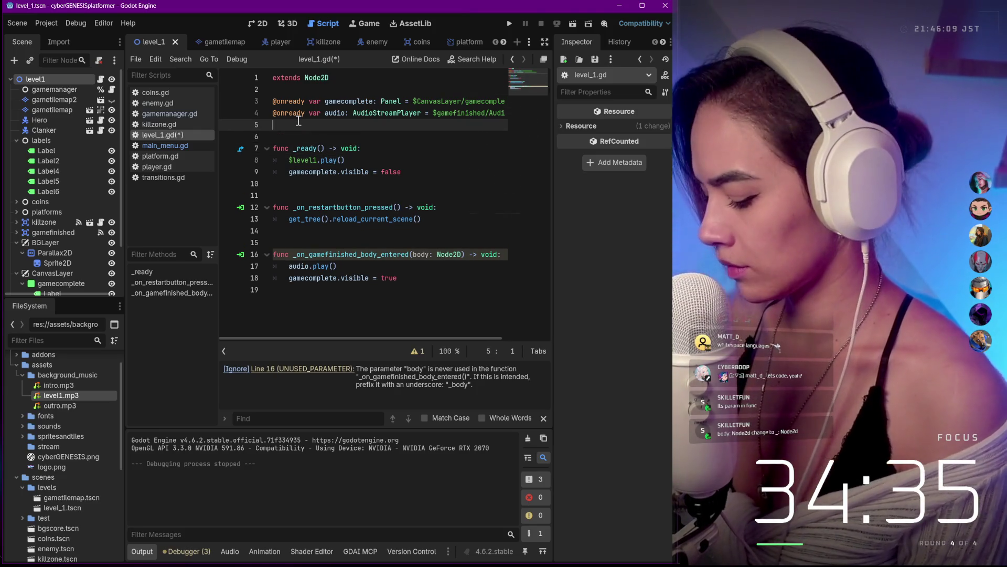
key(super+v)
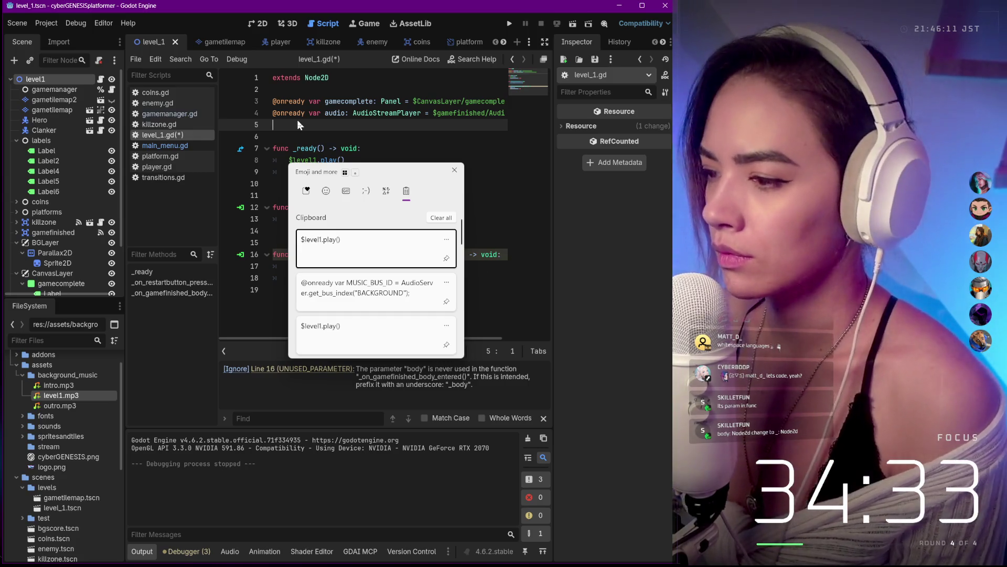
click(404, 305)
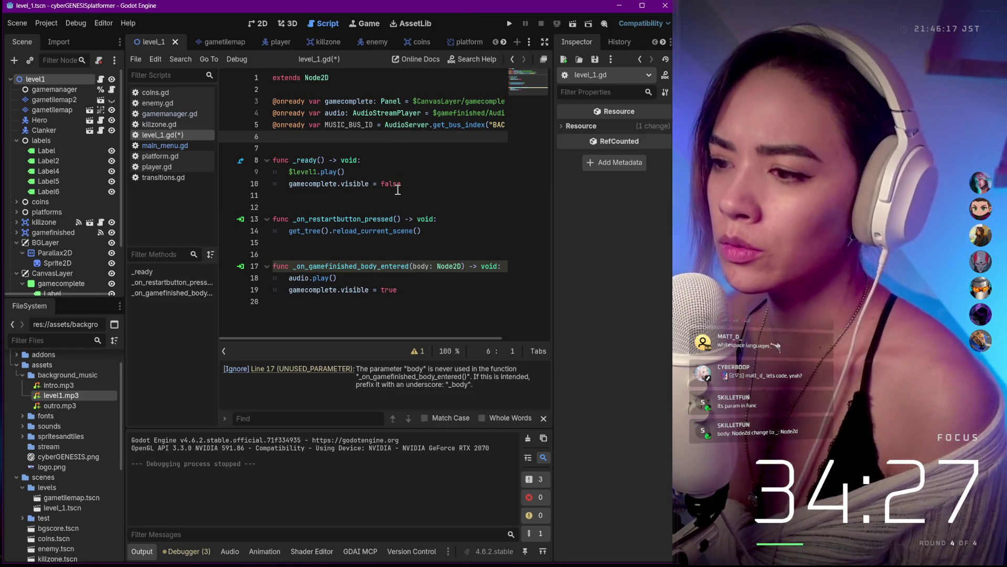
Step: Add an empty line at the script's end and move back to line 1, leaving 'extends _Node2D'
key(ctrl+End)
key(Return)
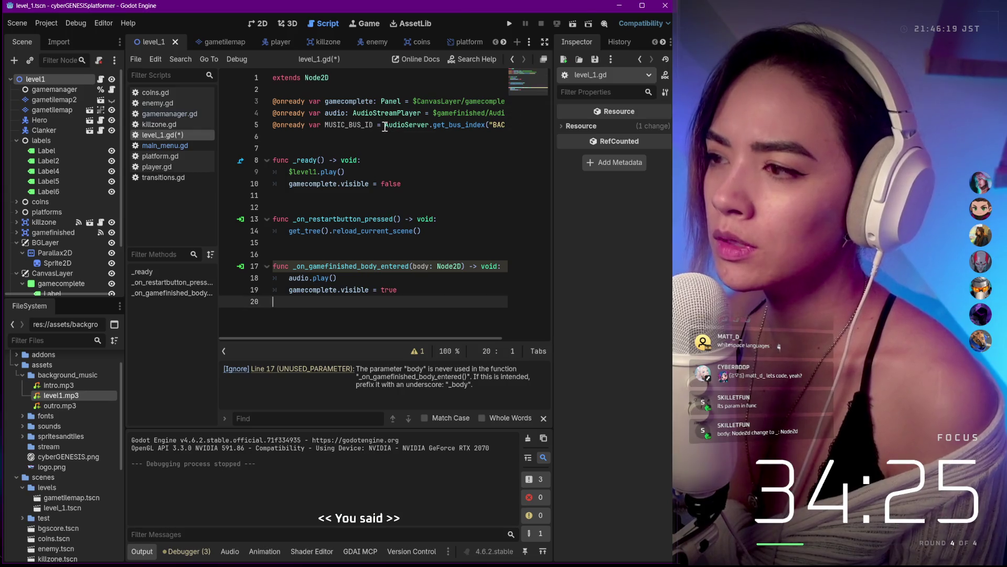
key(Up)
key(Up)
key(Up)
key(Up)
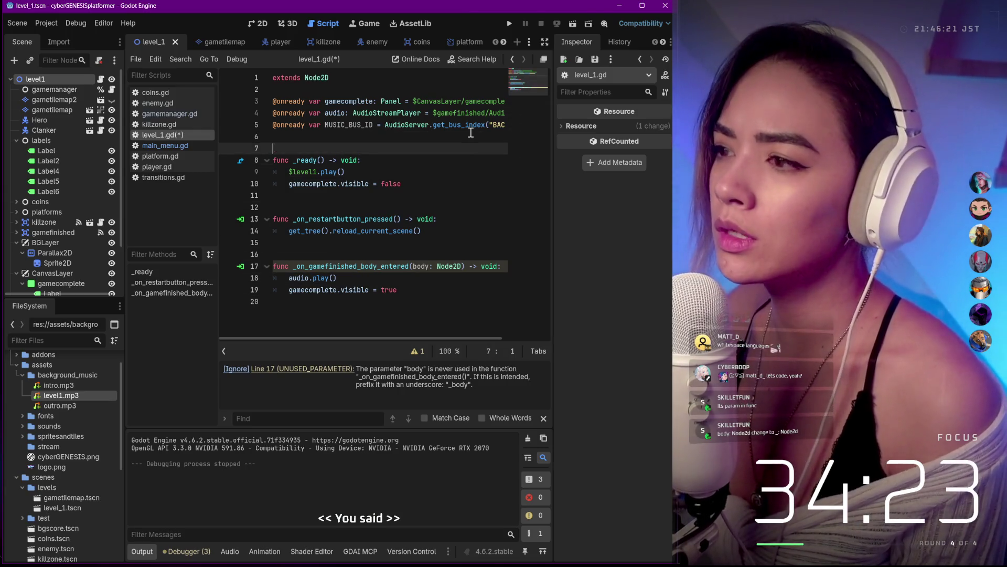
key(Up)
key(Up)
key(Up)
key(Up)
key(Up)
key(Up)
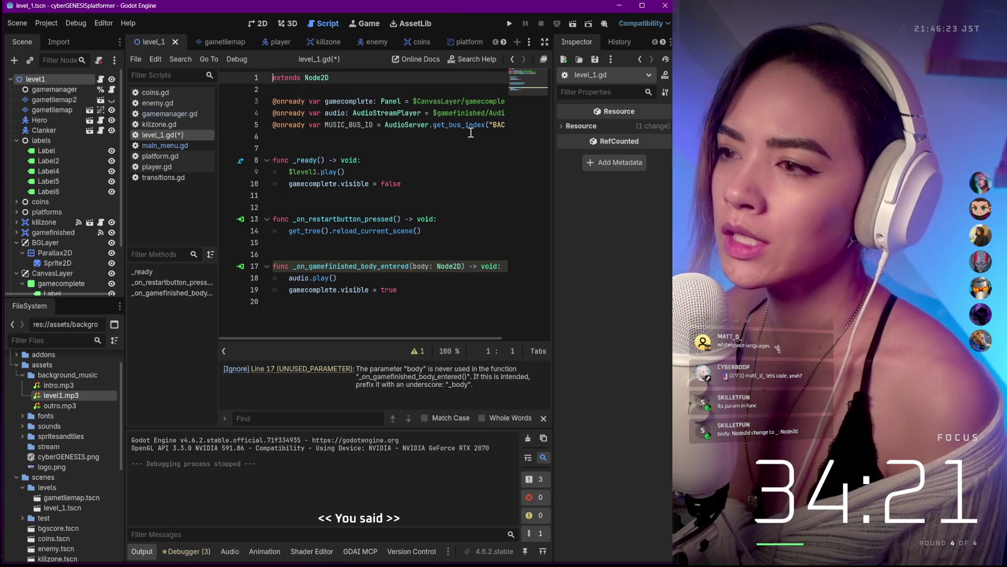
key(Right)
key(Right)
key(Right)
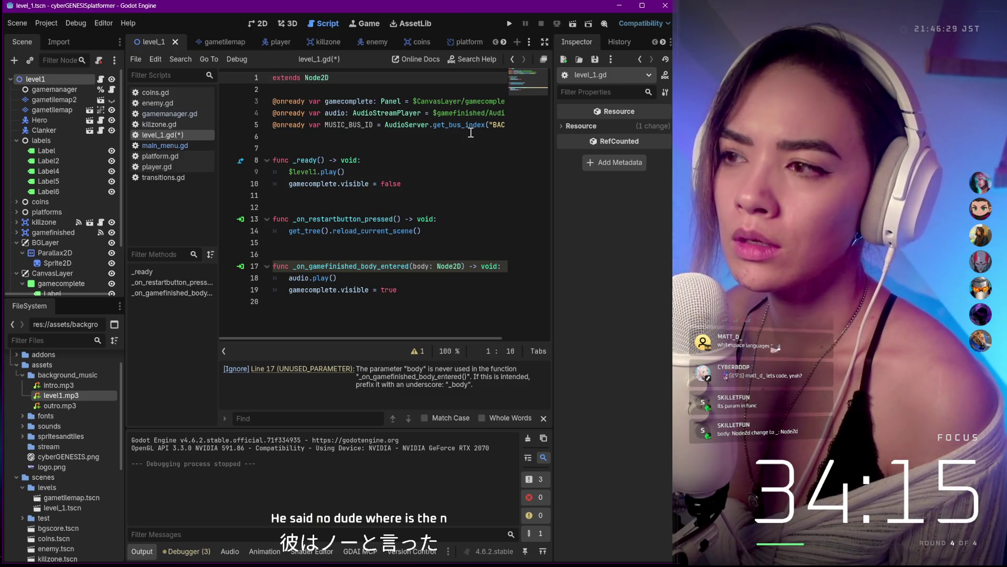
text(_)
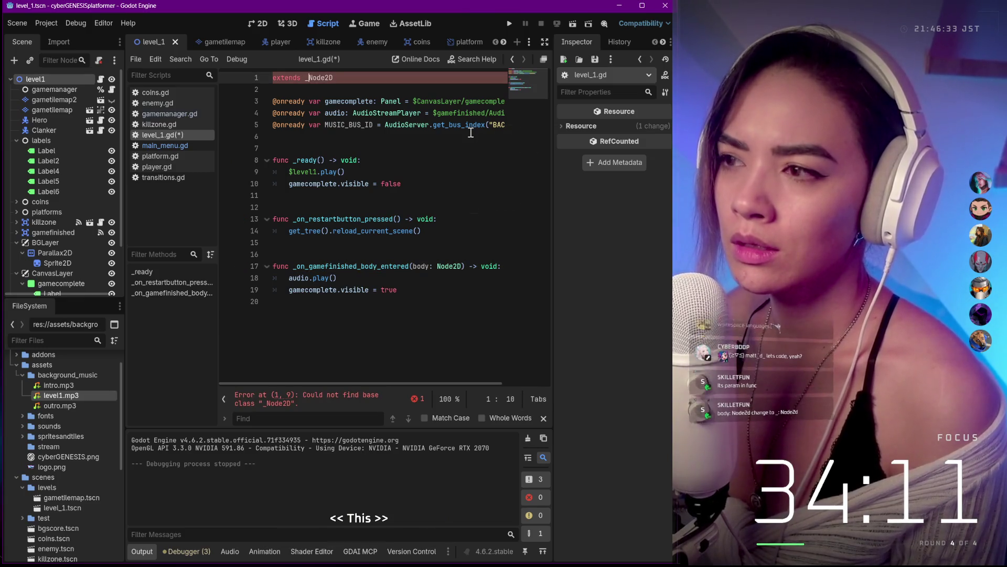
Step: Restore 'extends Node2D' on line 1 and undo an extra line at the script's end
key(BackSpace)
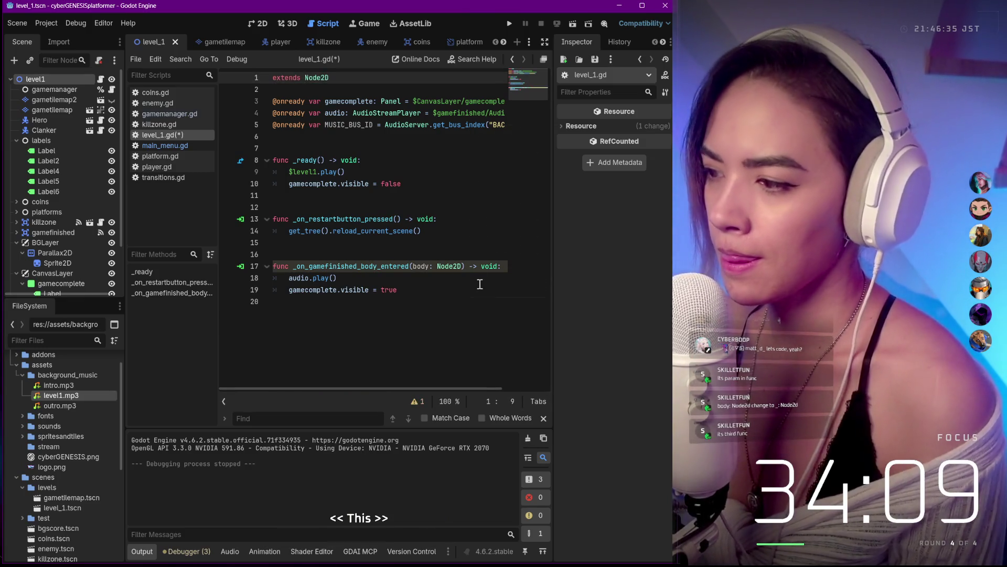
click(479, 290)
key(Return)
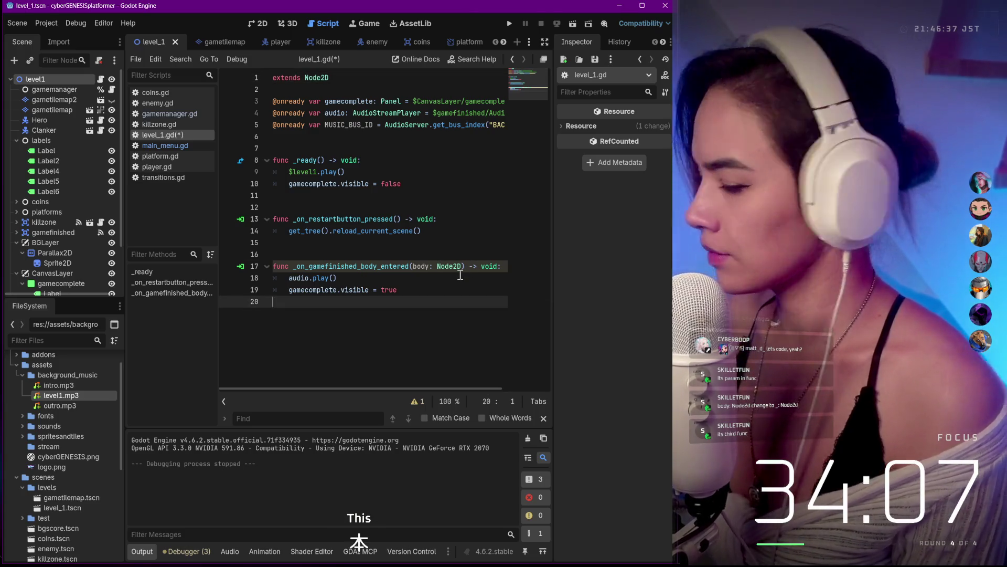
key(ctrl+z)
Step: Underscore the unused body parameter of the game-finished handler, save, and run the game
key(ctrl+Right)
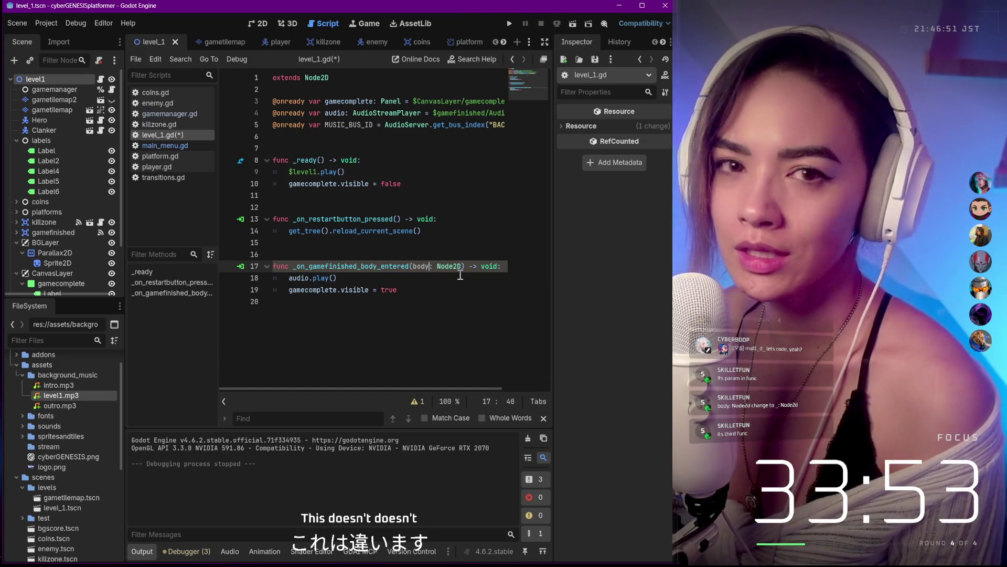
key(Left)
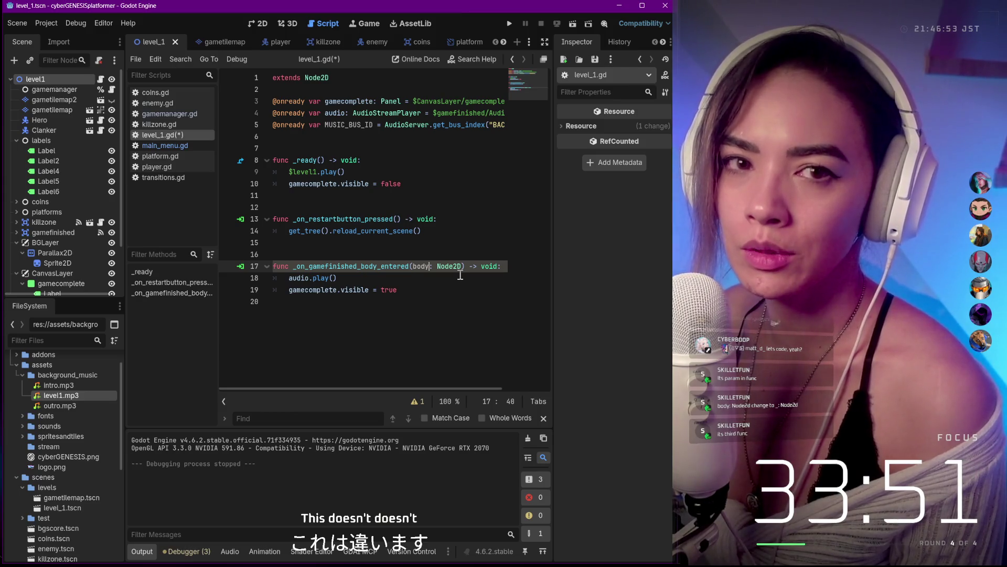
key(Right)
key(ctrl+s)
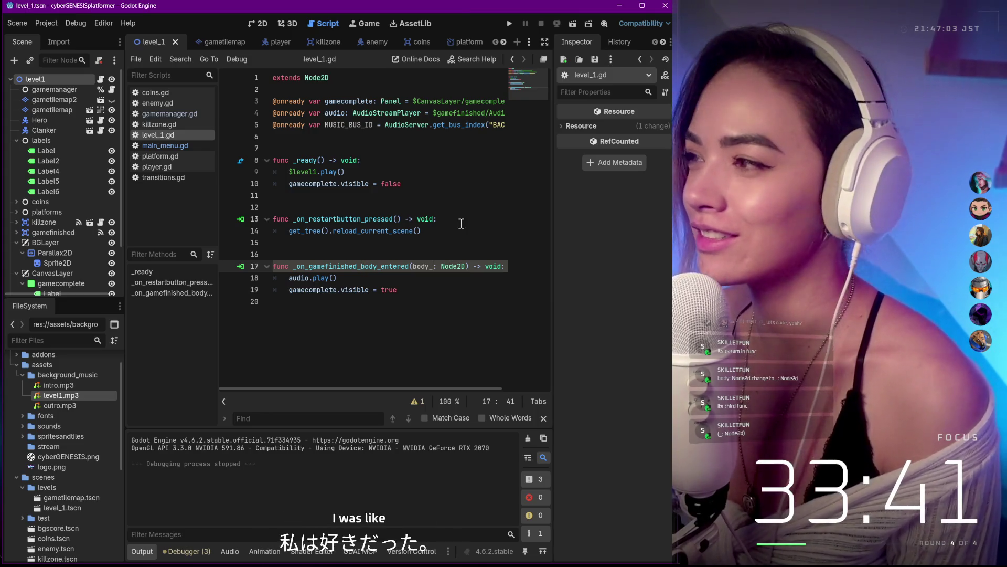
click(570, 24)
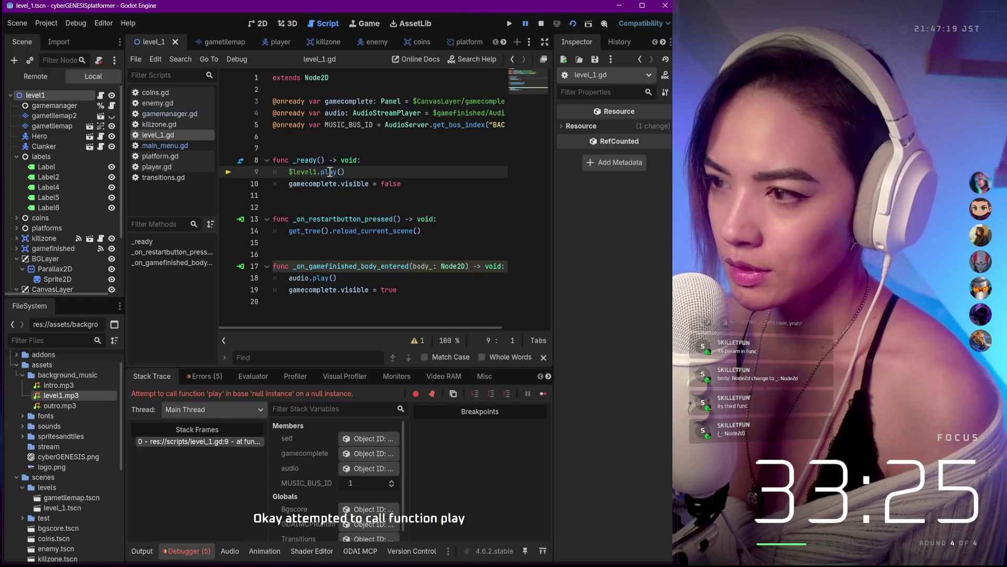
Step: Read the line-9 null-instance 'play' error in the Debugger, then switch to main_menu.gd to compare
key(ctrl+End)
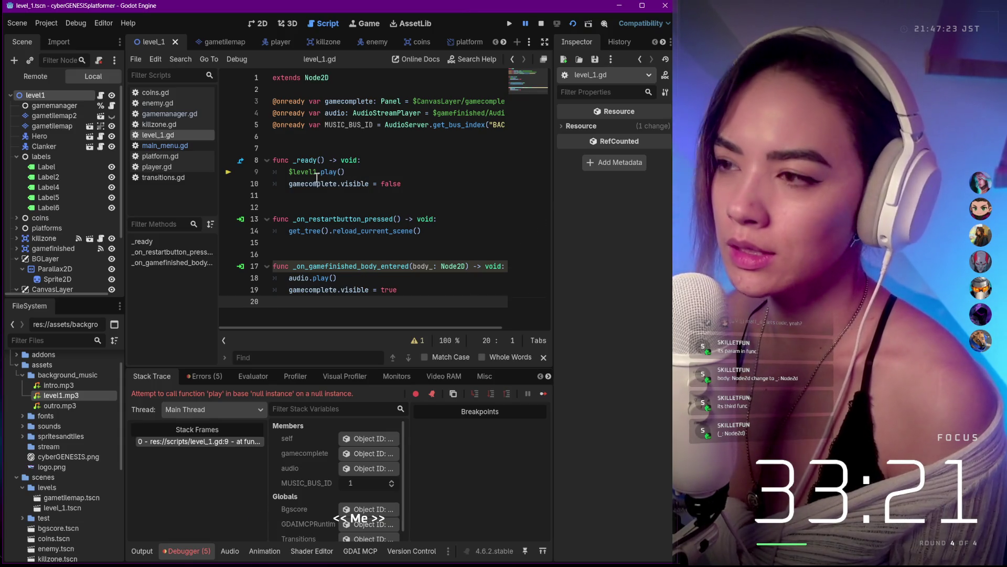
drag(58, 394, 469, 111)
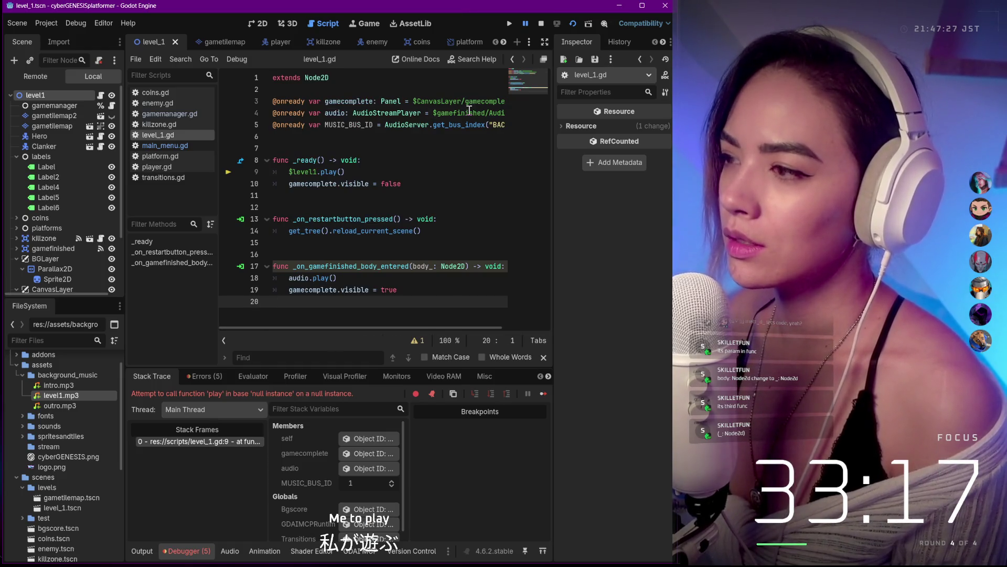
drag(469, 111, 464, 124)
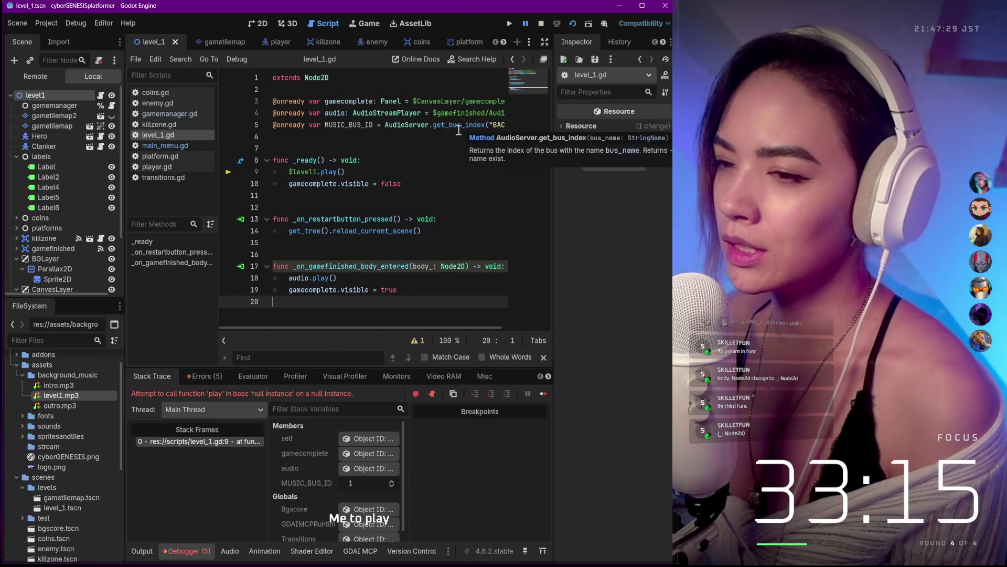
click(163, 145)
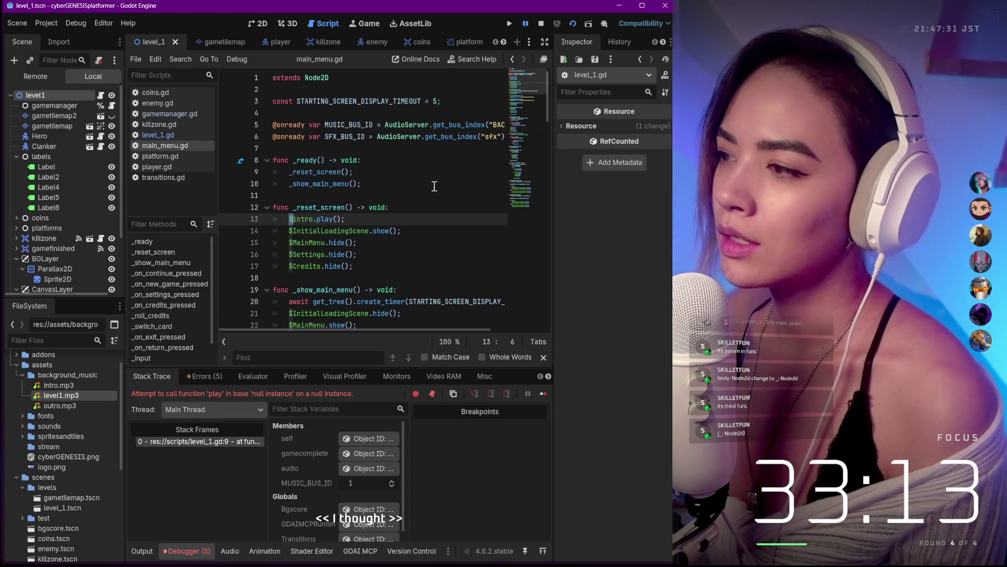
scroll(434, 185, right, 3)
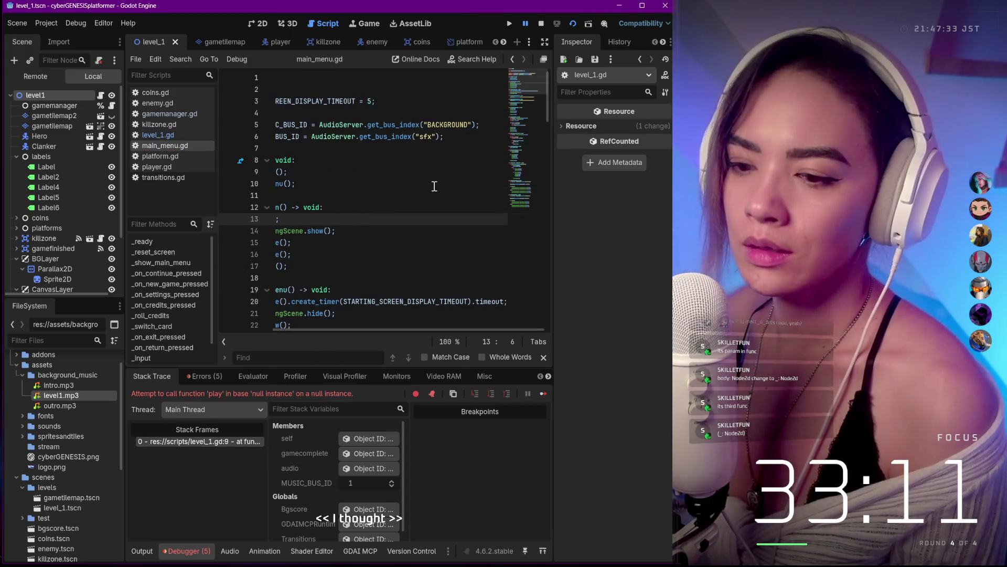
scroll(434, 186, left, 3)
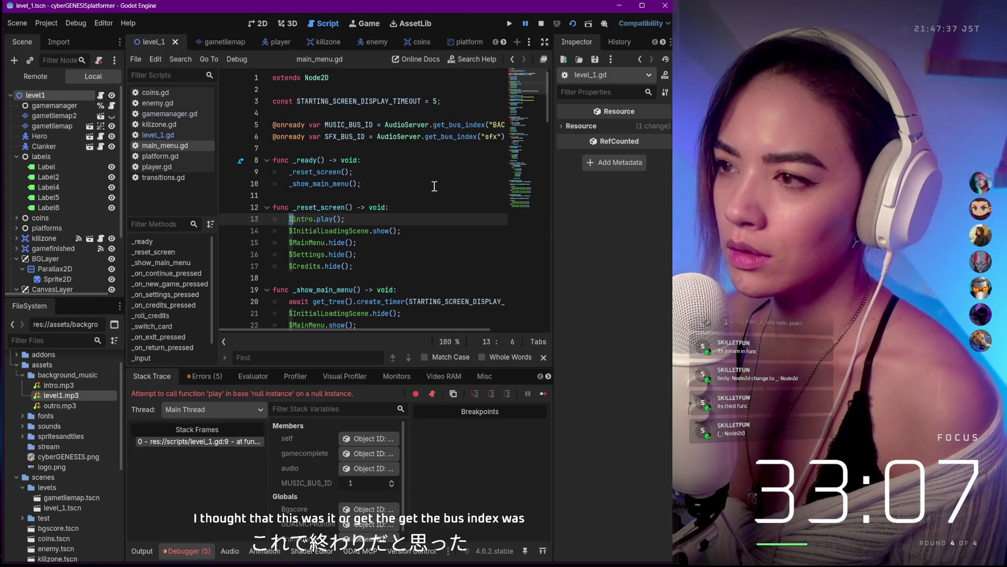
scroll(434, 186, down, 2)
scroll(434, 185, down, 6)
scroll(433, 185, down, 5)
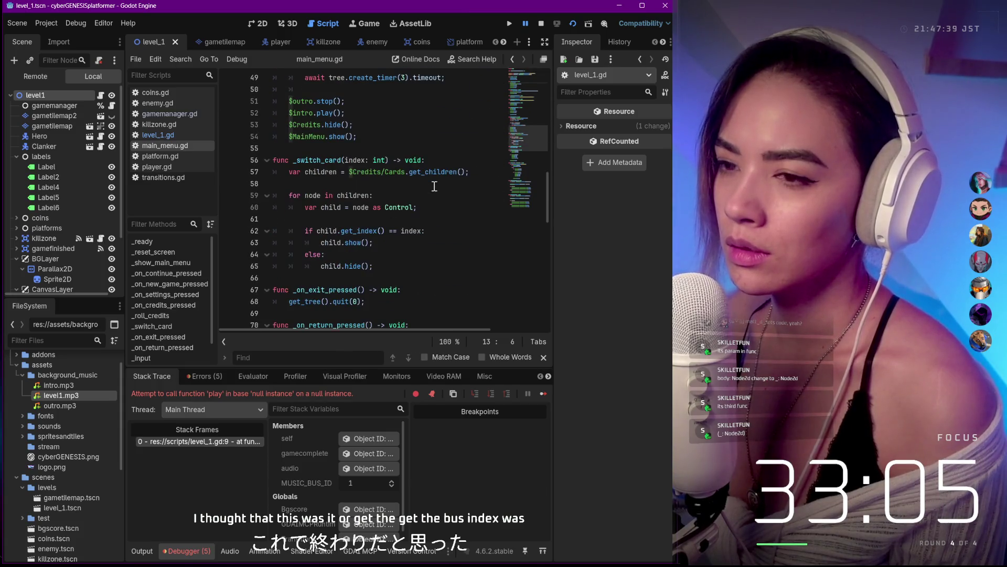
scroll(433, 186, down, 5)
scroll(434, 186, down, 4)
scroll(434, 186, down, 5)
scroll(434, 186, down, 5)
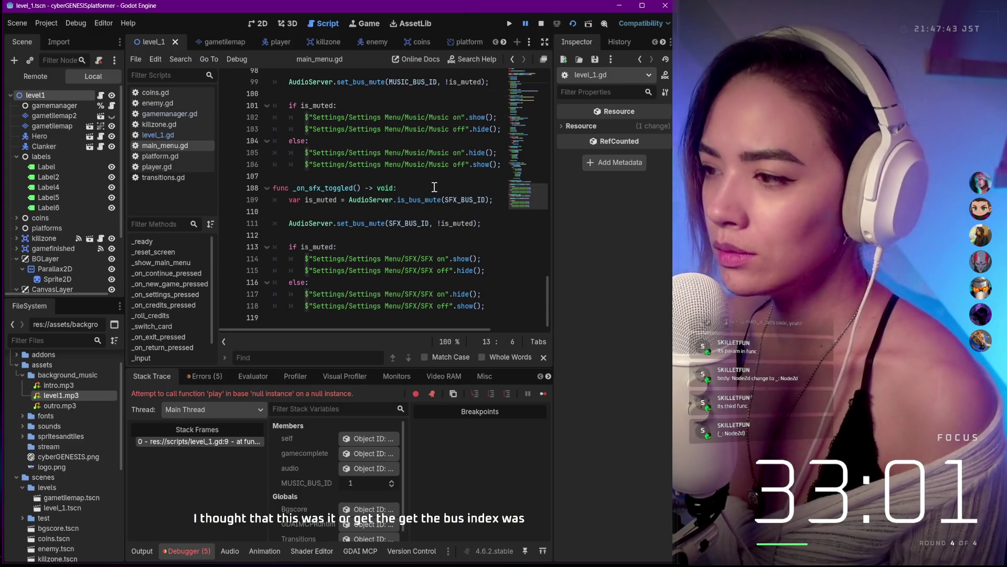
scroll(434, 187, up, 12)
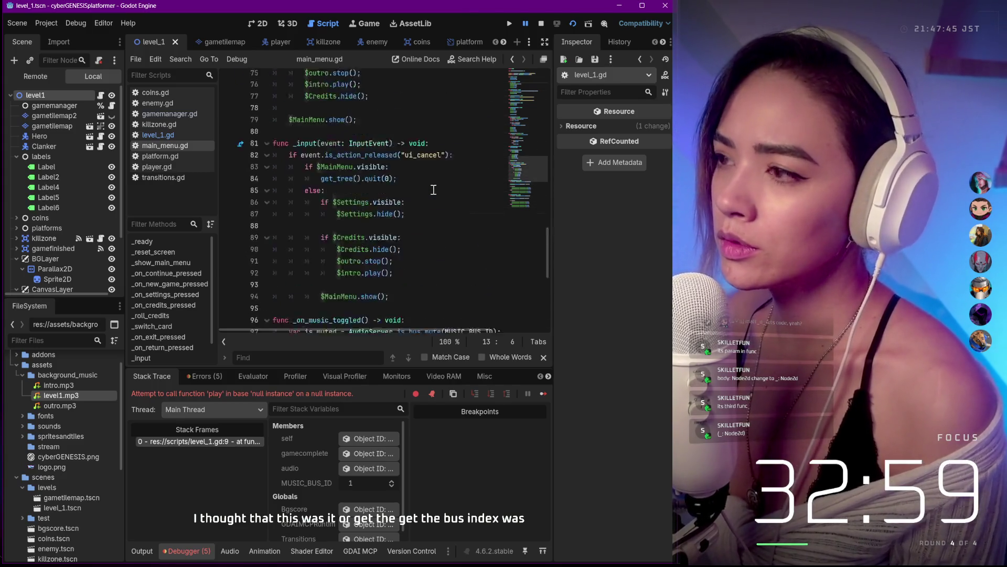
scroll(433, 189, up, 10)
scroll(434, 190, up, 10)
scroll(434, 128, right, 3)
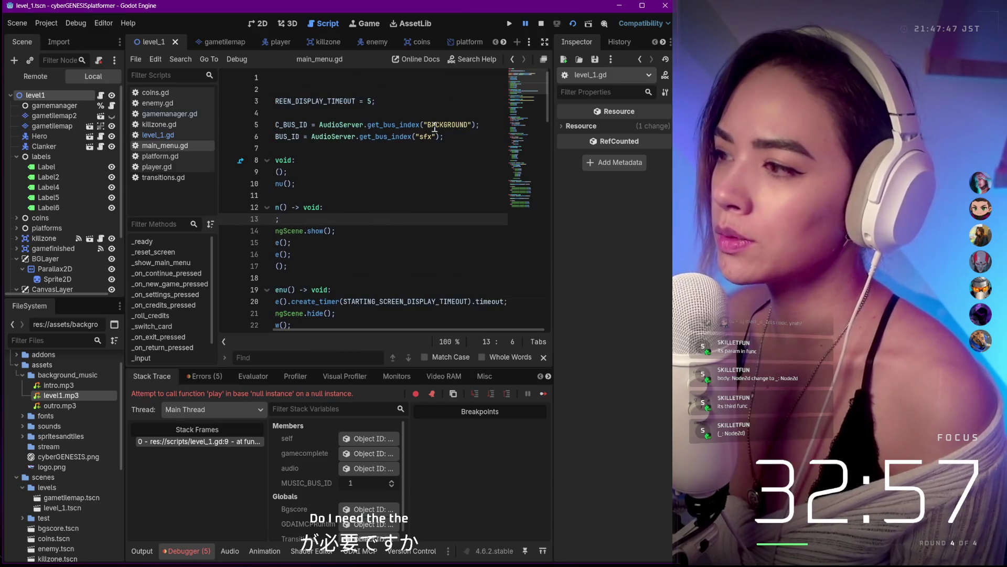
scroll(437, 131, left, 3)
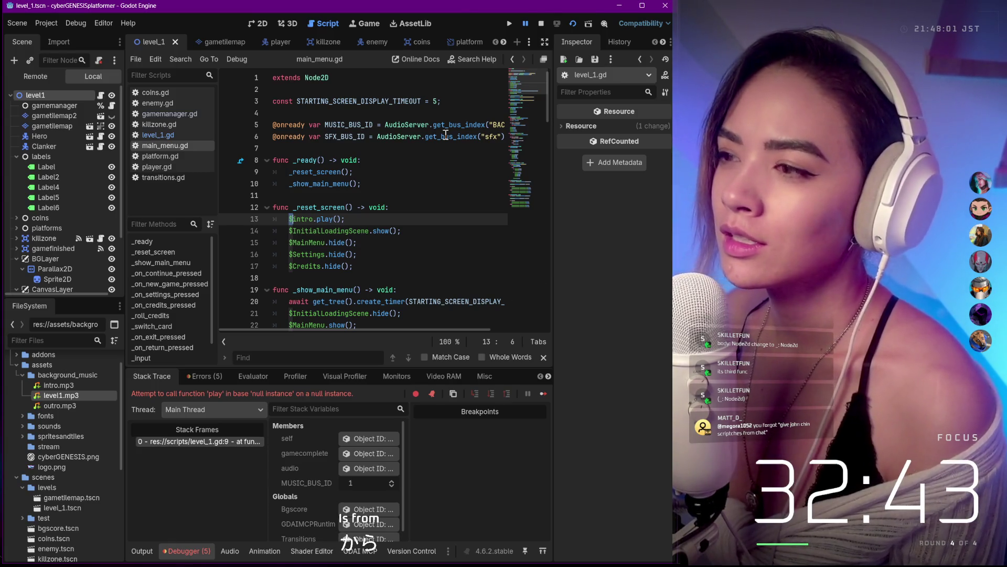
Step: Review main_menu.gd from its end back up through credits and scene-change code, then heighten the method list
key(ctrl+End)
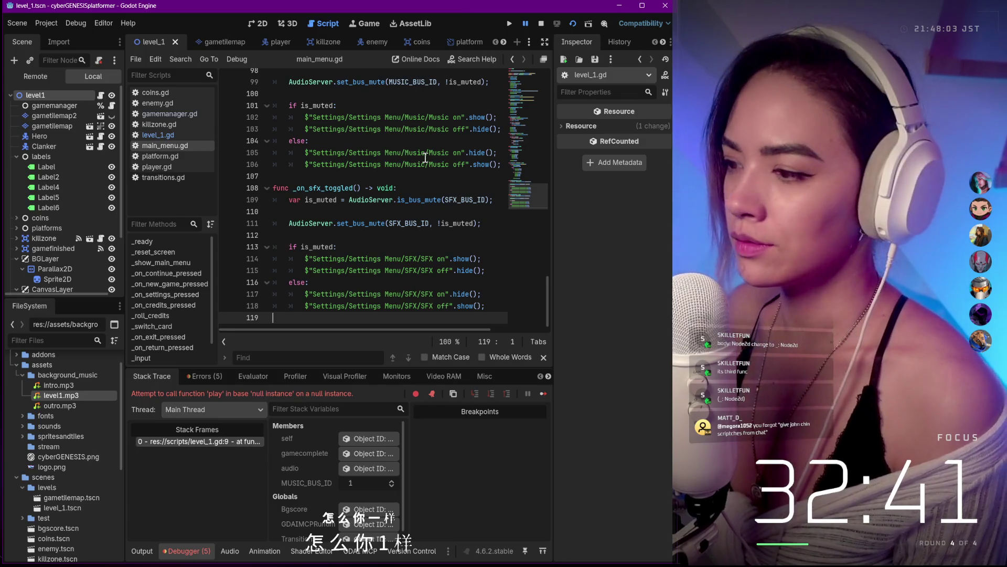
key(Up)
key(Up)
key(Up)
key(Up)
key(Up)
key(Up)
key(Up)
key(Up)
key(Up)
key(Up)
key(Up)
key(Up)
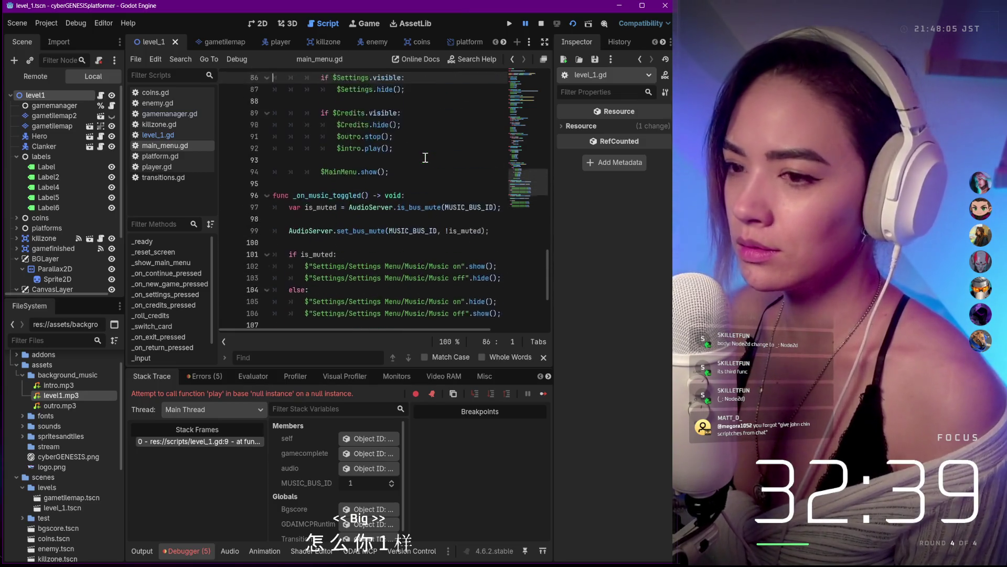
key(Up)
key(Up)
key(Up)
key(Up)
key(Up)
key(Up)
key(Up)
key(Up)
key(Up)
key(Up)
key(Up)
key(Up)
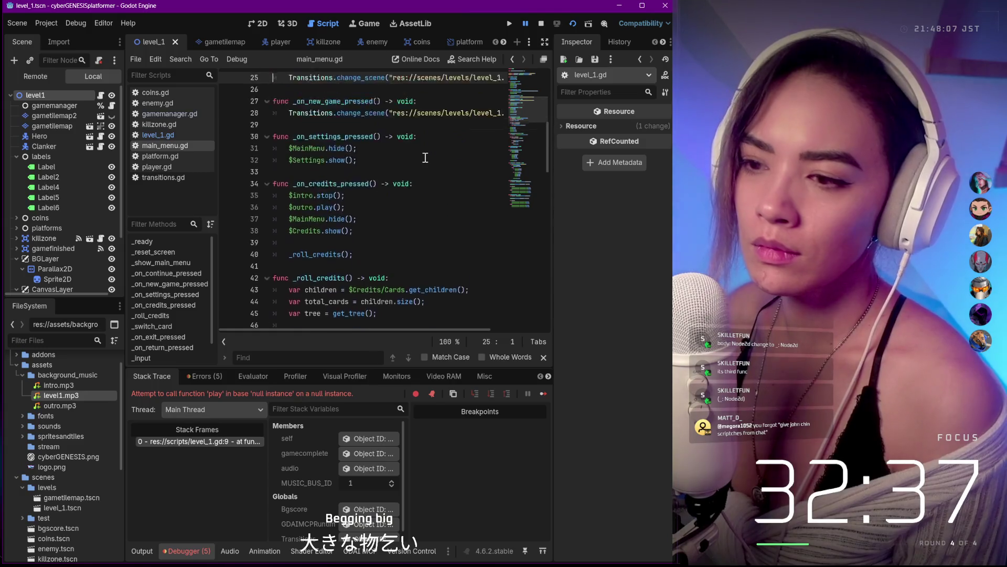
key(Up)
key(Up)
key(Up)
key(Up)
key(Up)
key(Up)
key(Up)
key(Up)
key(Up)
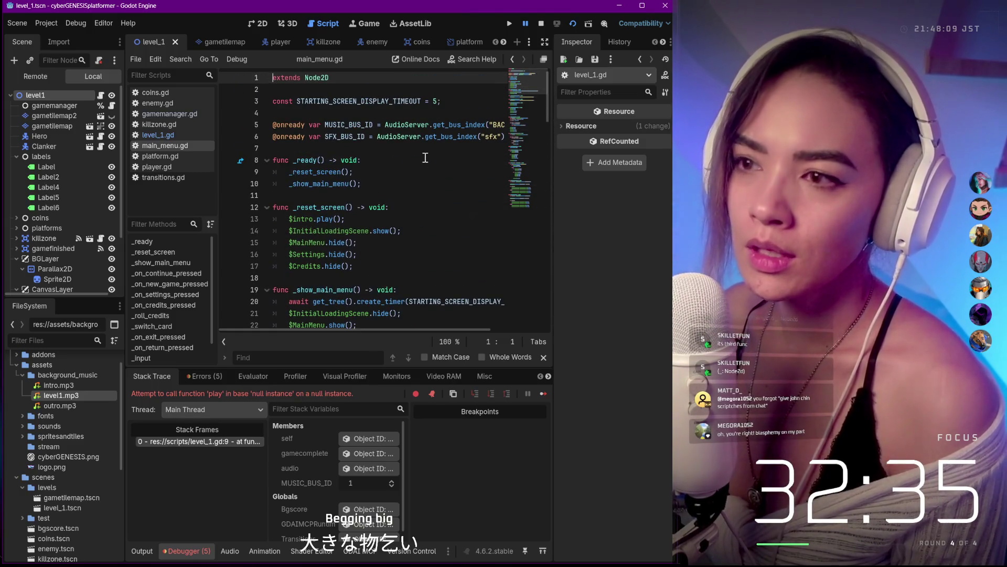
scroll(172, 322, down, 1)
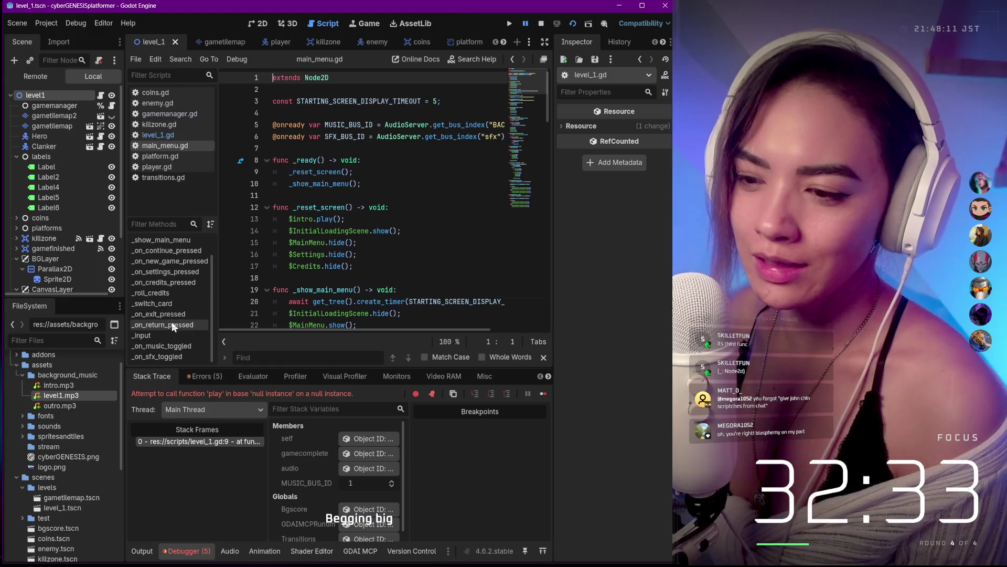
scroll(174, 331, up, 1)
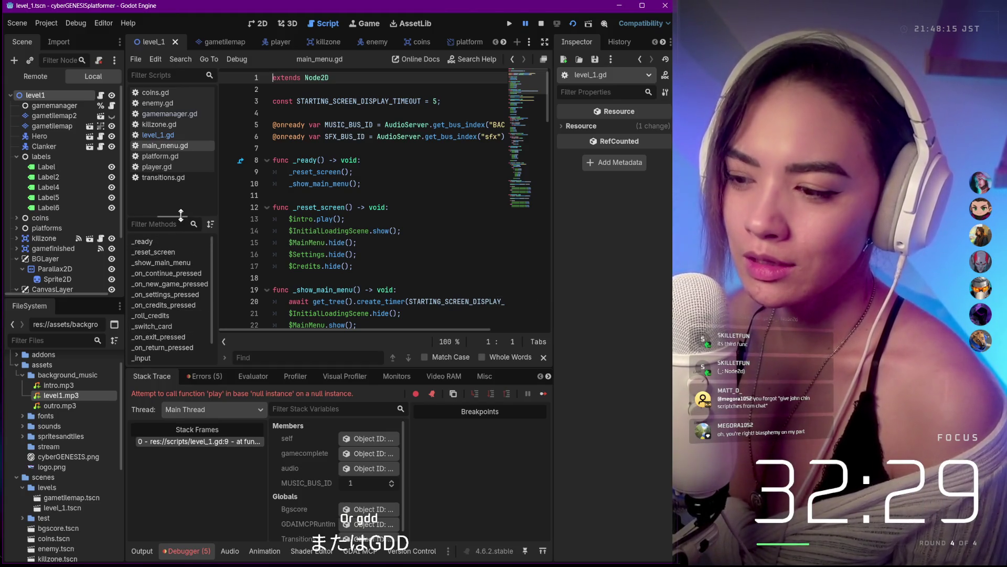
drag(181, 217, 168, 174)
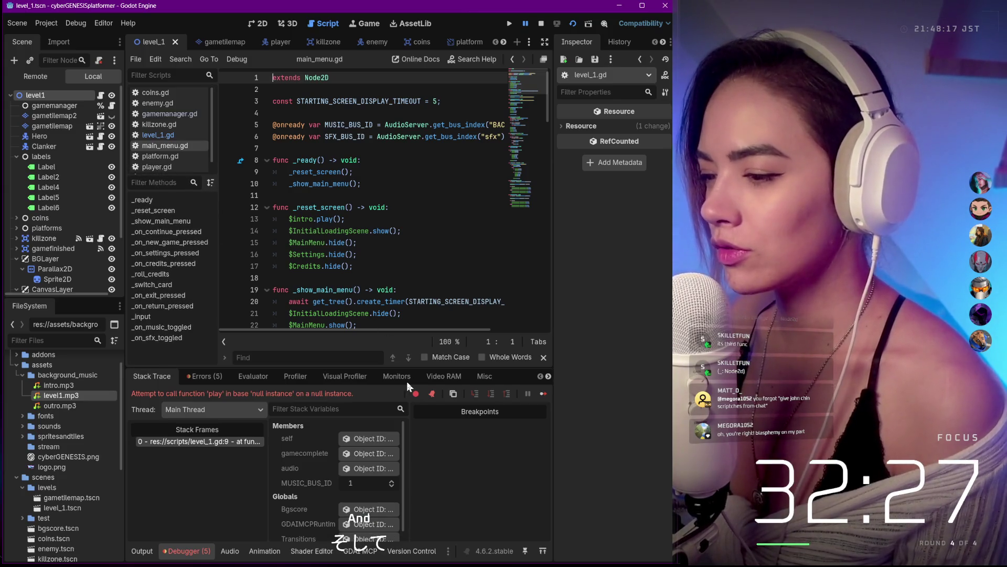
Step: Confirm in the GDAI MCP panel that the server runs on port 3571, then switch to Antigravity
click(361, 551)
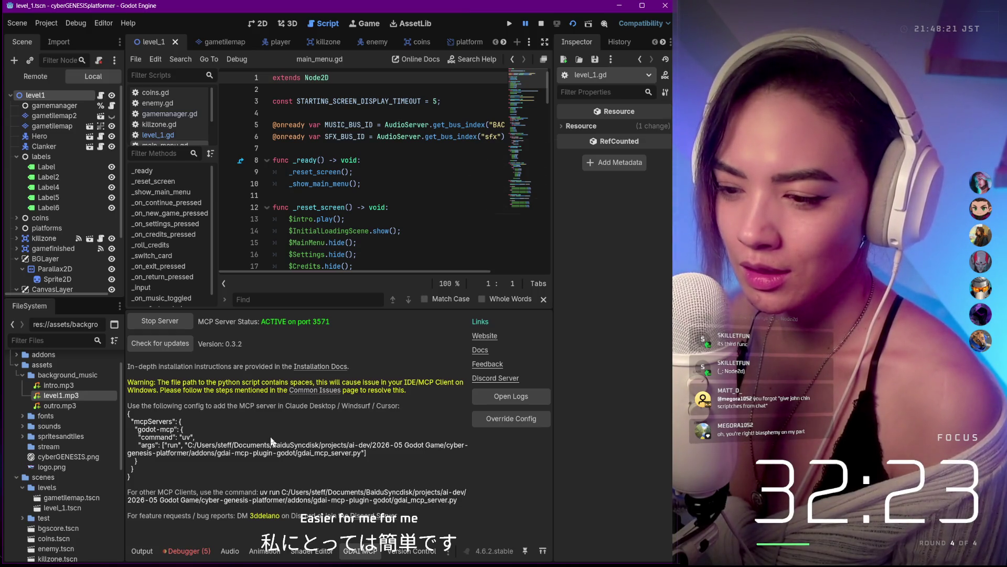
click(361, 551)
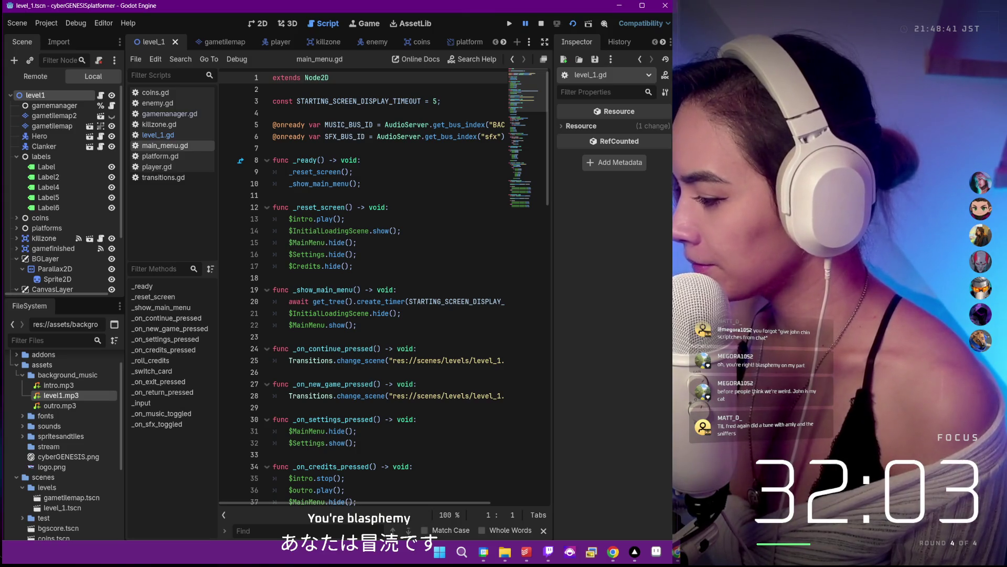
key(alt+Tab)
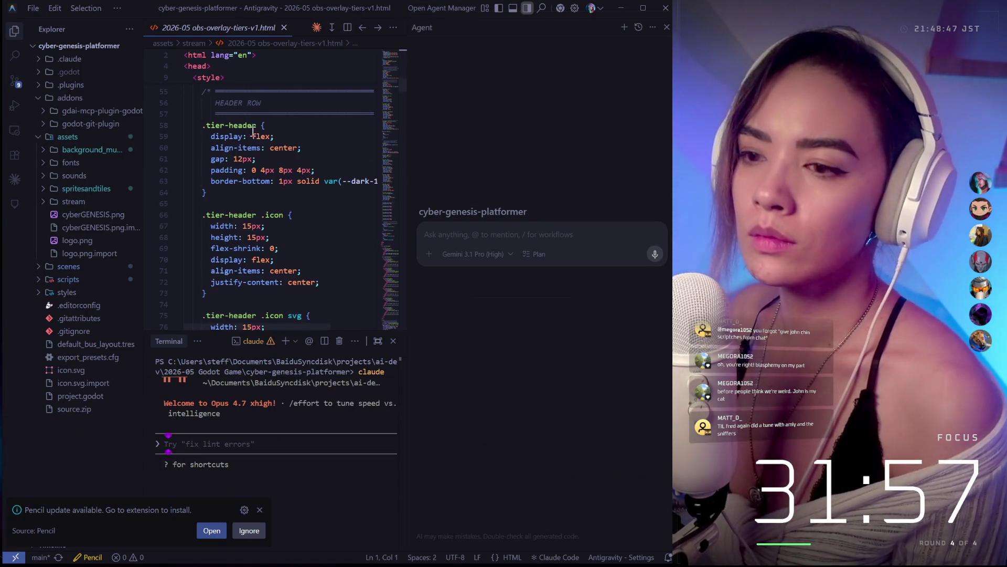
scroll(253, 131, down, 3)
scroll(333, 225, down, 6)
Step: Dismiss the Pencil notification and send Claude the request to play level1.mp3 in level 1 via GDAI MCP
click(251, 528)
text(utilze)
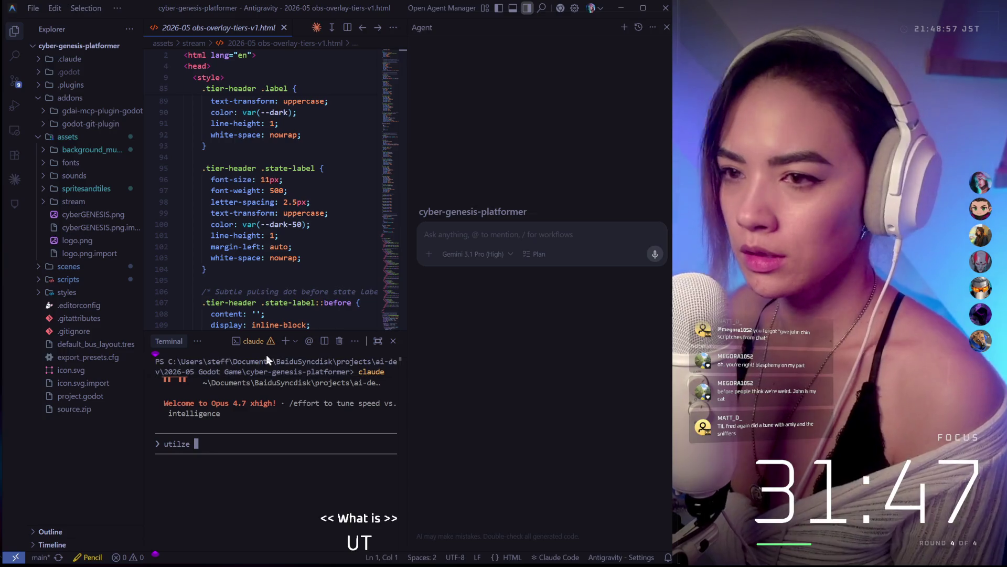
text(gdai)
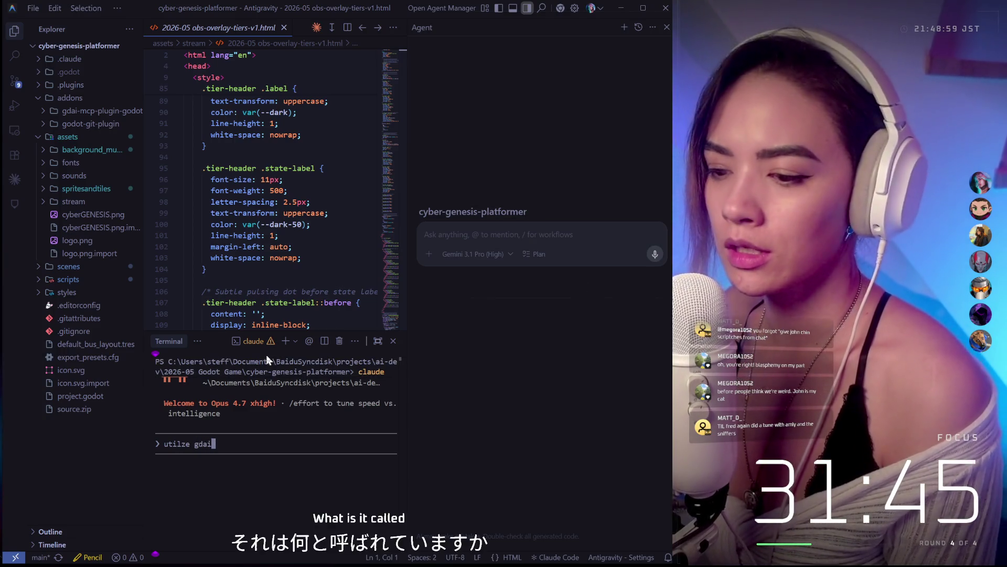
text( mcp to )
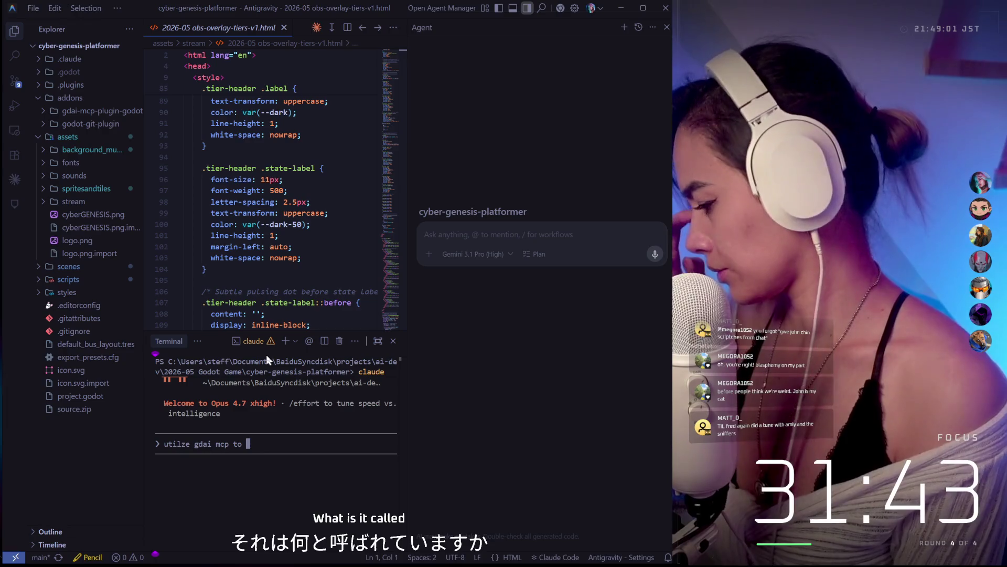
text(aat)
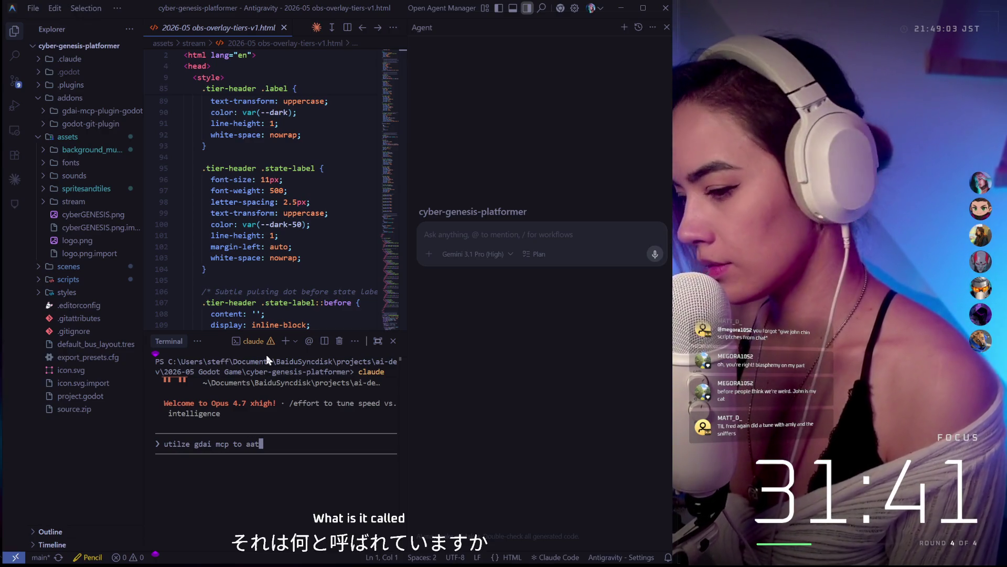
key(BackSpace)
key(BackSpace)
text(dd)
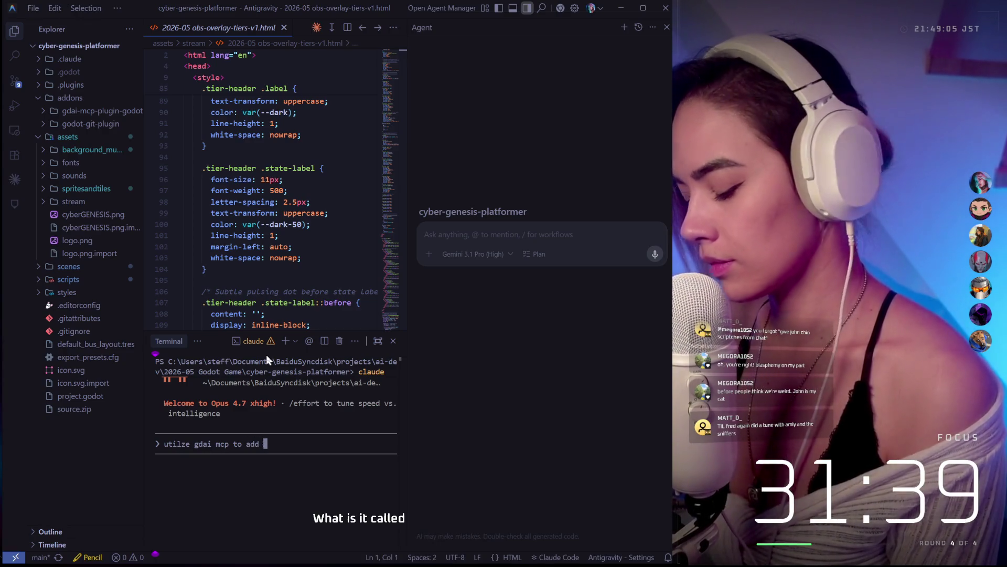
text( level1.mp3)
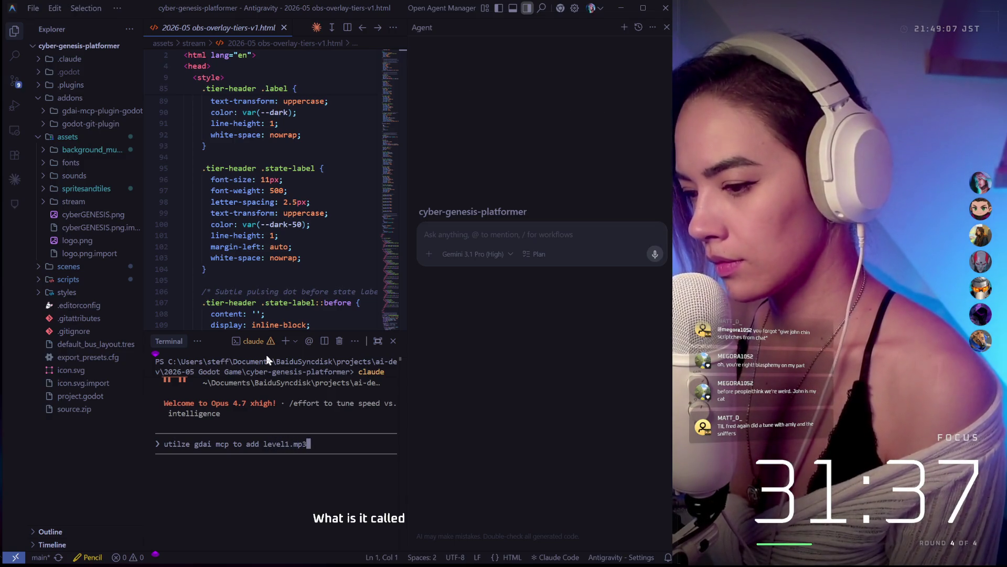
text( to )
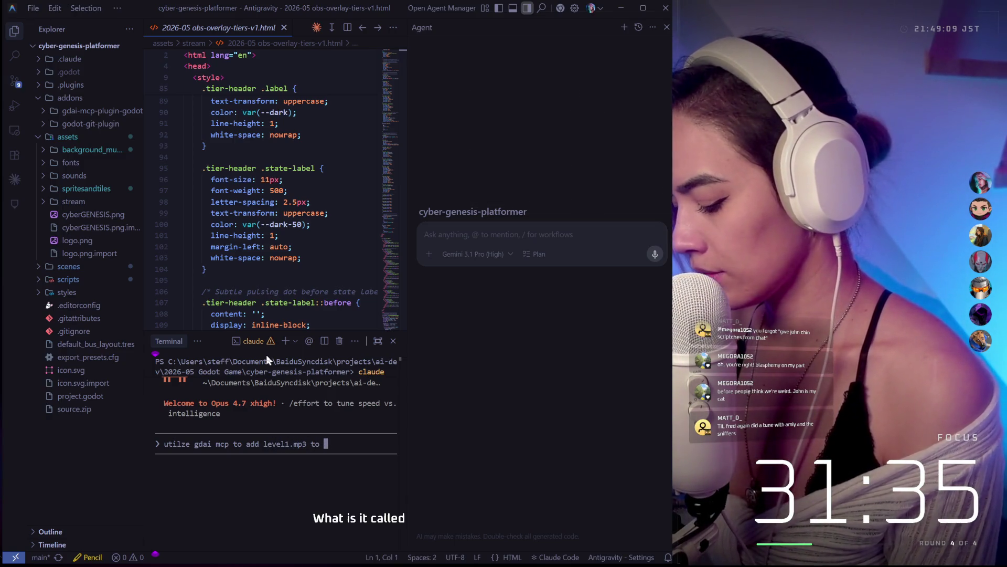
text(level 1 scene)
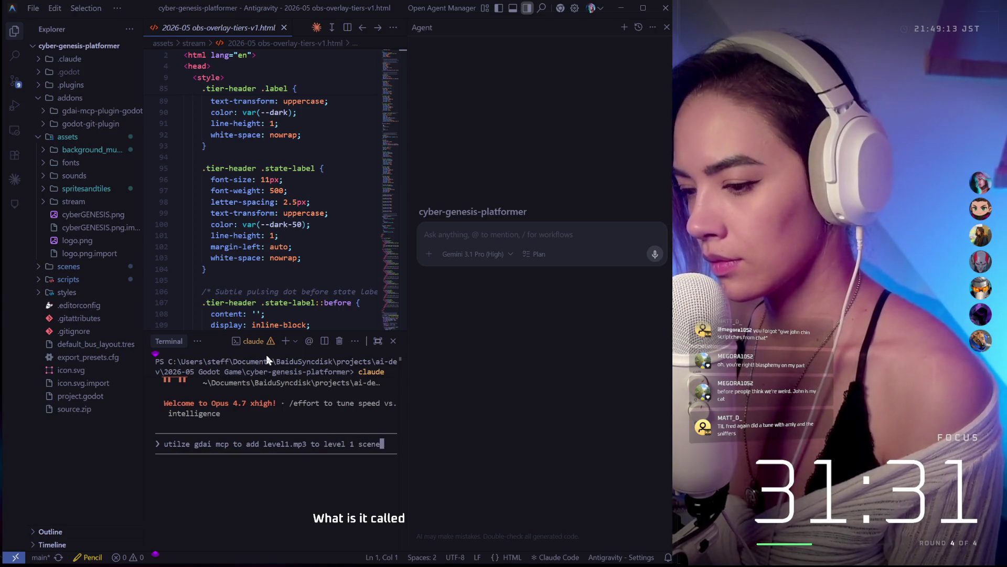
key(ctrl+Left)
key(ctrl+Left)
key(ctrl+Left)
text(pl)
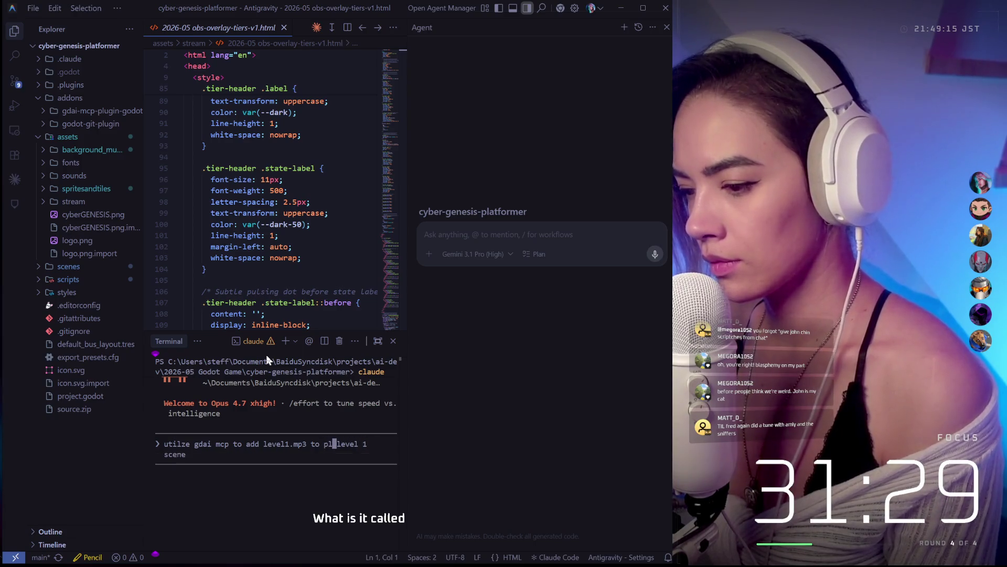
text(ay at level)
key(Return)
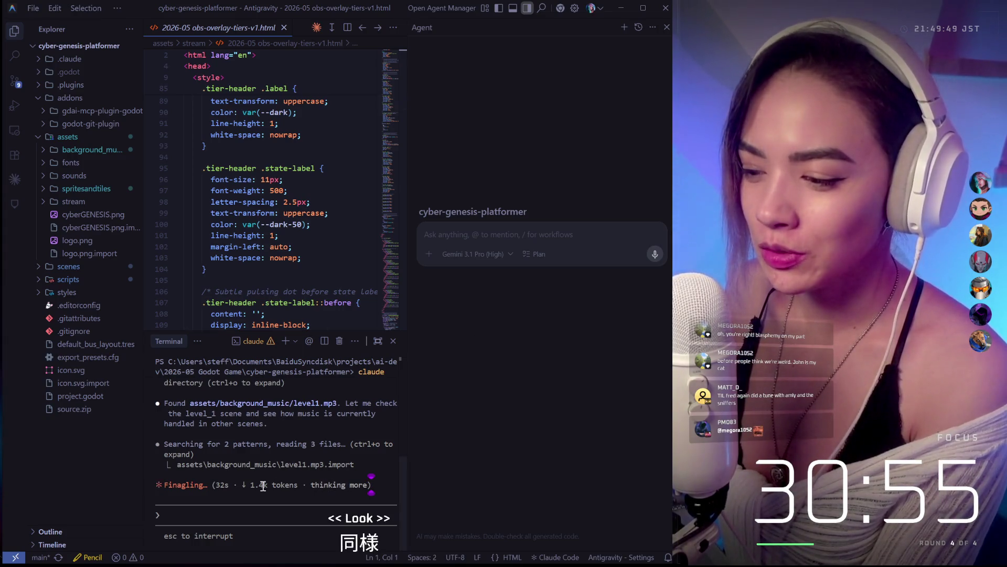
Step: Approve Claude's powershell command to read level_1.tscn, then switch back to Godot
drag(248, 484, 270, 464)
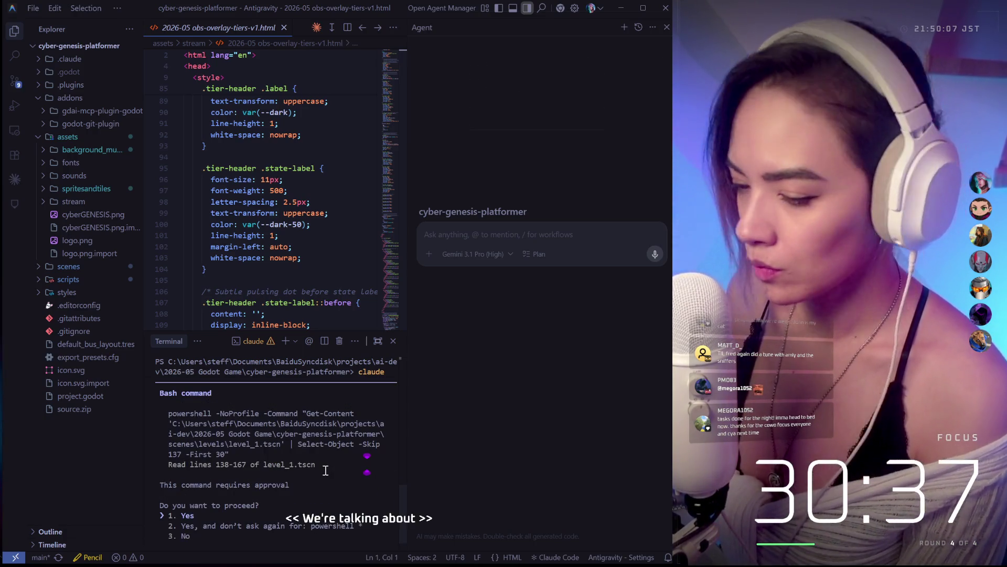
key(Escape)
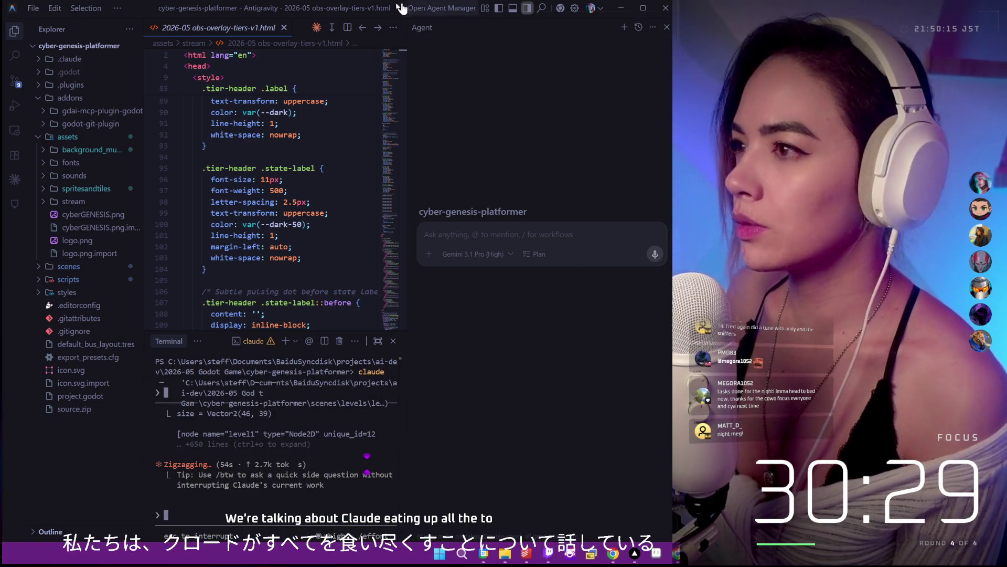
key(alt+Tab)
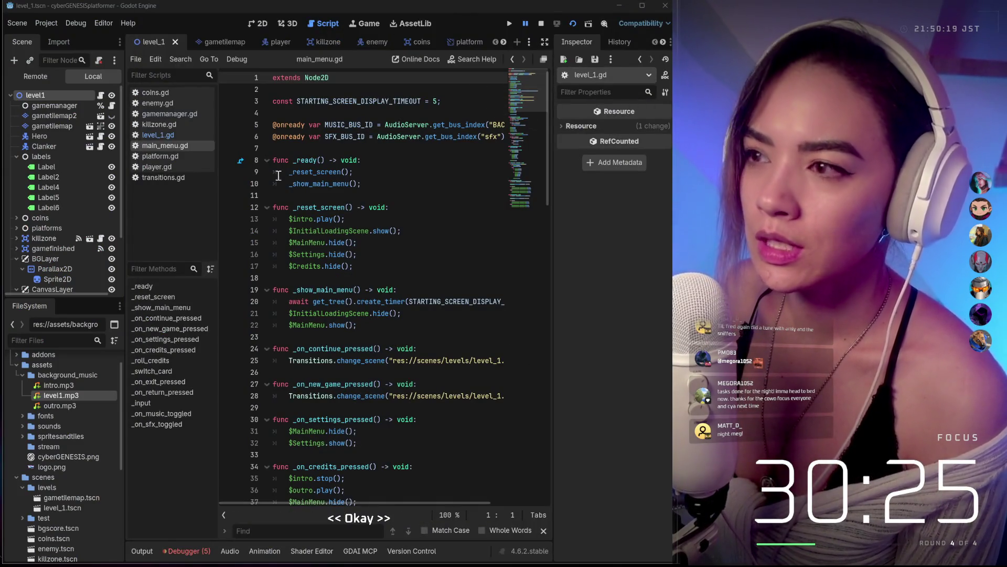
Step: View level_1.gd's audio player code and launch the Godot Online Docs from the script toolbar
click(180, 135)
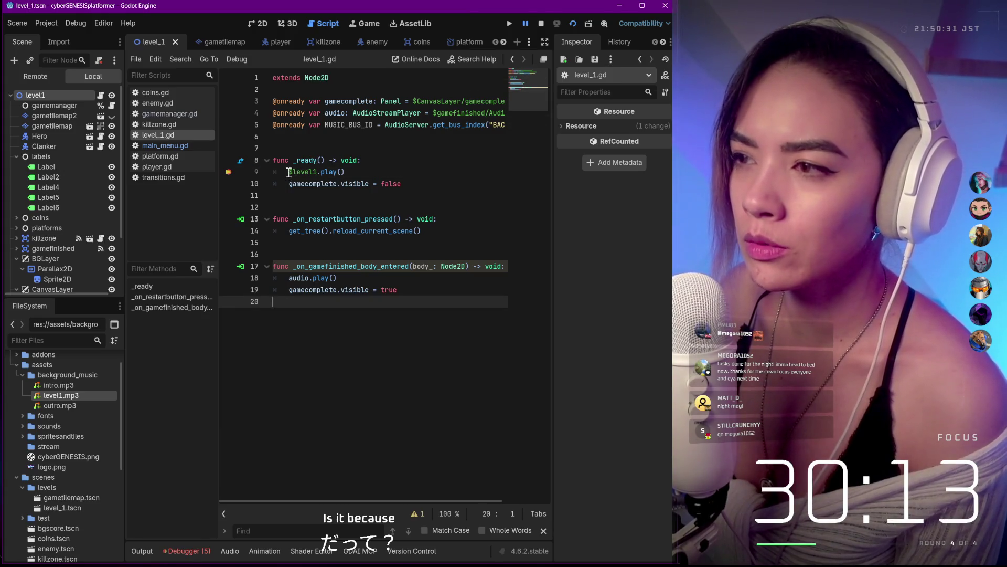
scroll(497, 125, right, 3)
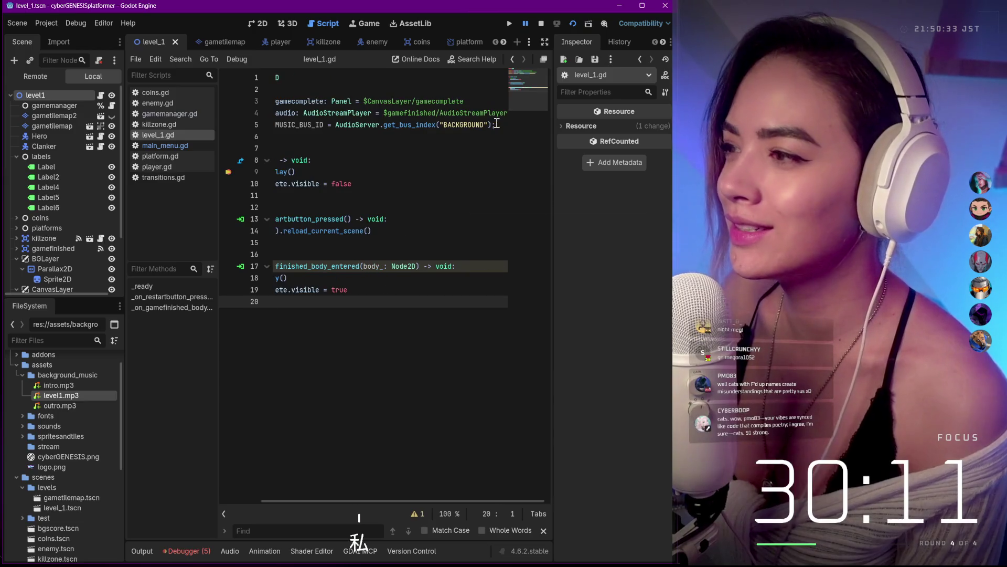
scroll(487, 113, left, 3)
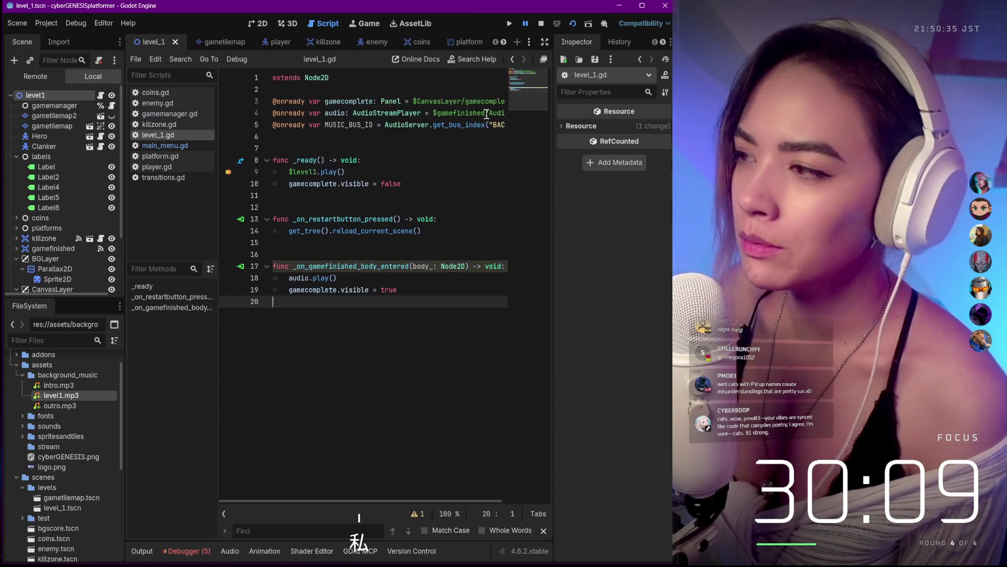
scroll(486, 113, right, 3)
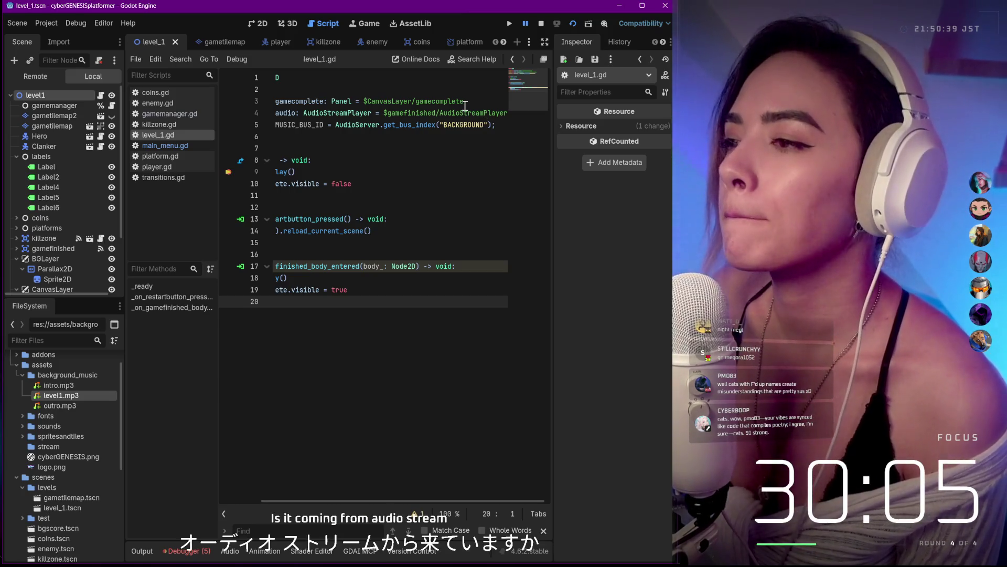
mouse_move(472, 112)
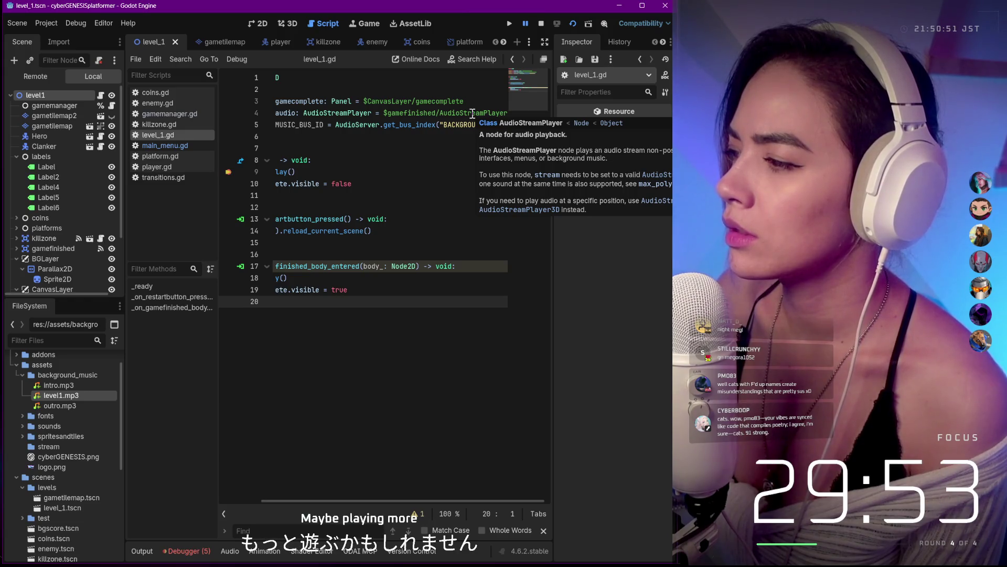
click(419, 59)
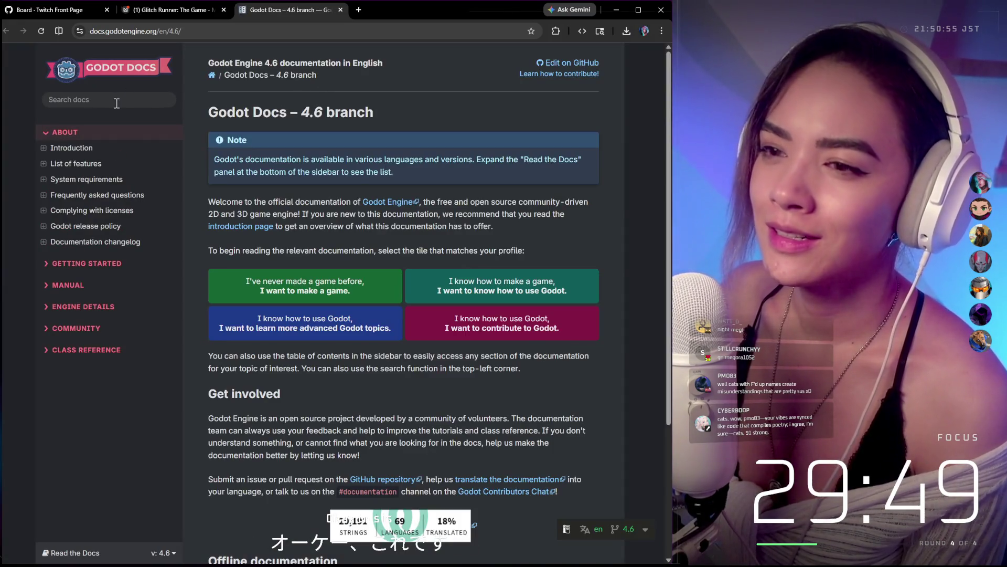
Step: Search the docs for 'music', read Score and replay's Adding music section, and return to Godot
click(116, 102)
text(msi)
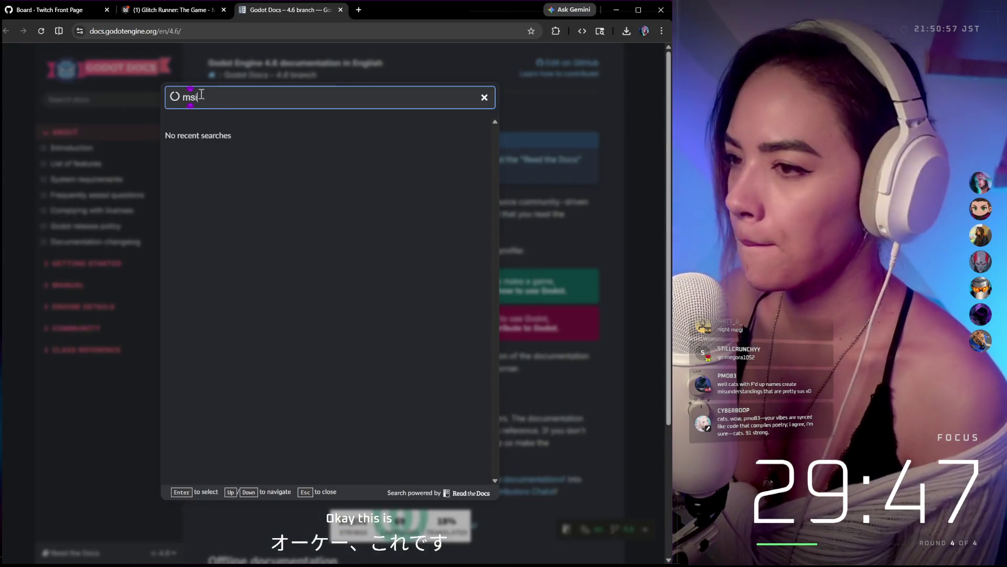
text(u)
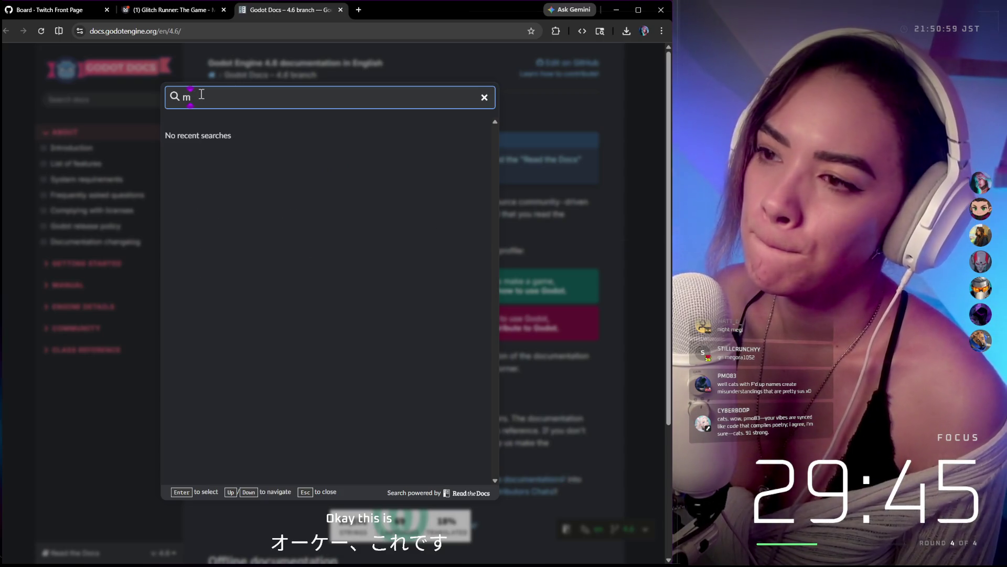
text(sic)
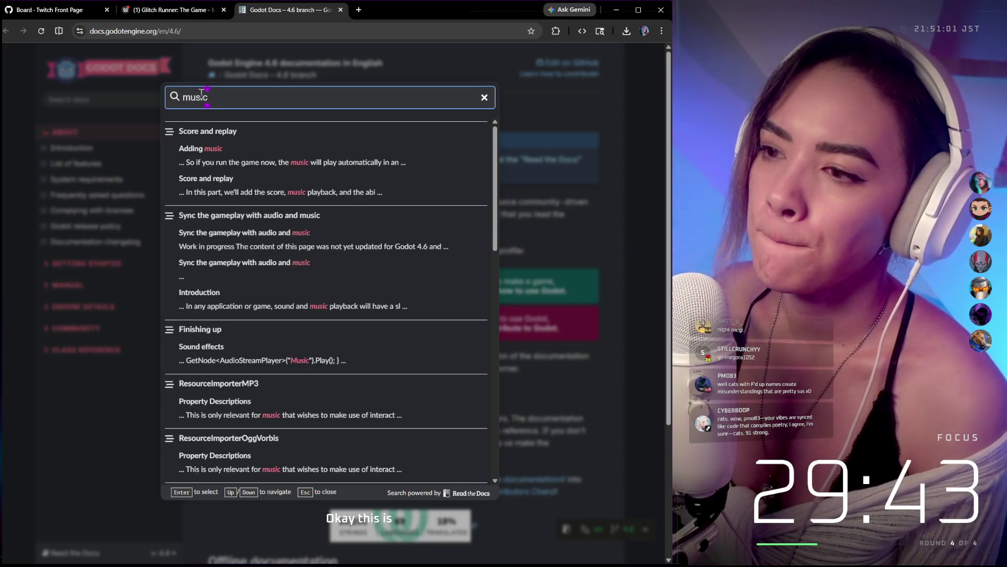
click(275, 176)
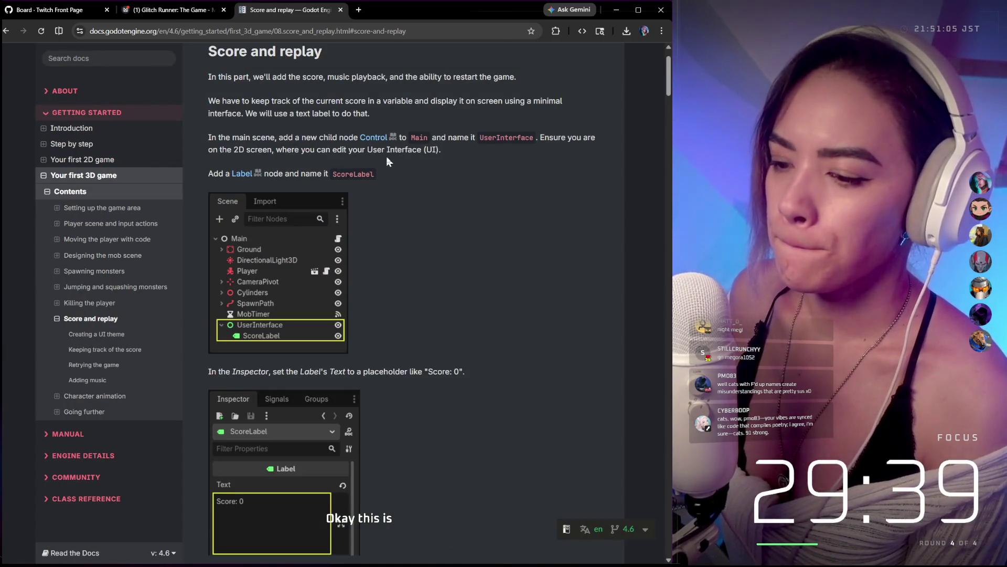
scroll(386, 157, down, 2)
scroll(396, 171, up, 4)
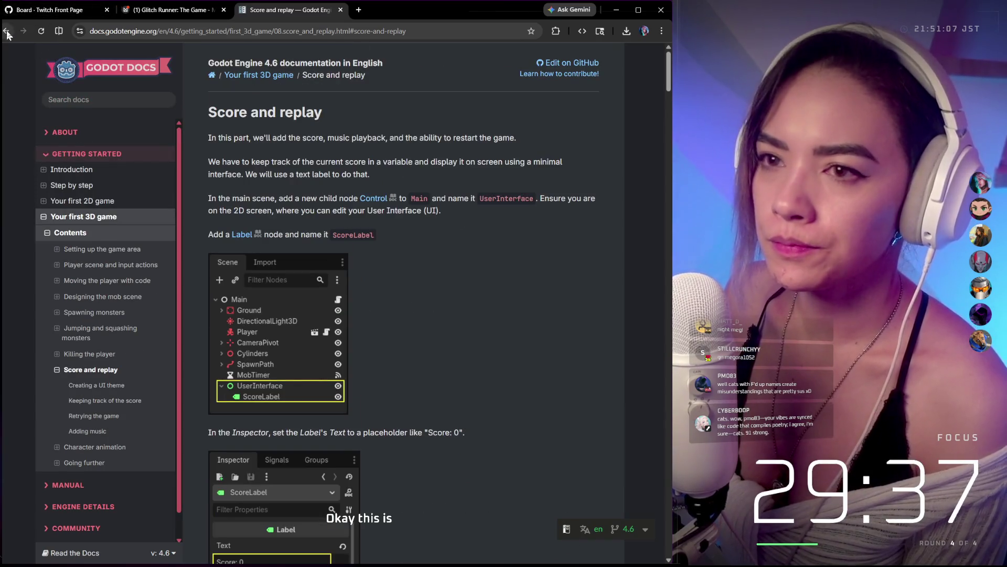
click(8, 34)
click(134, 98)
text(music)
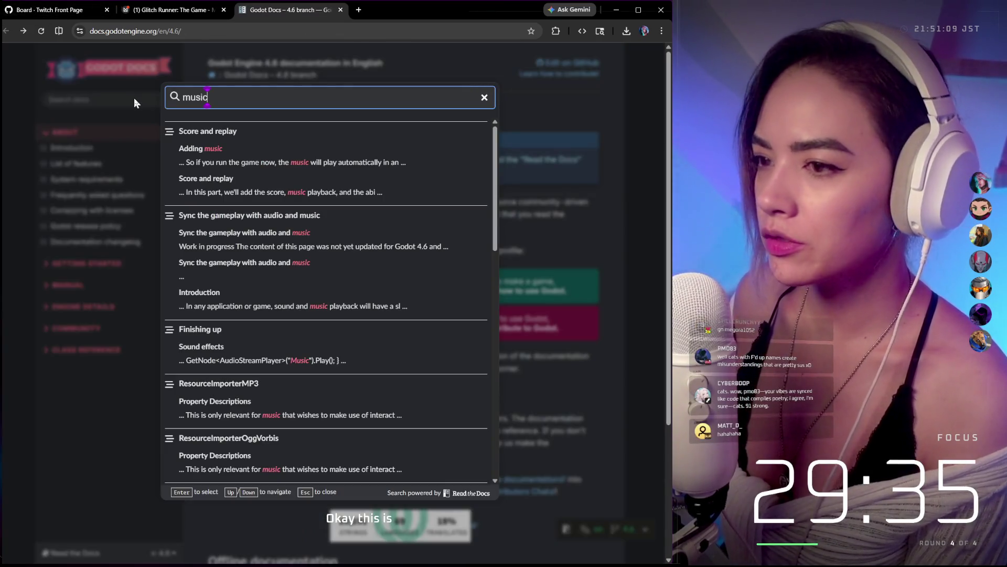
click(223, 152)
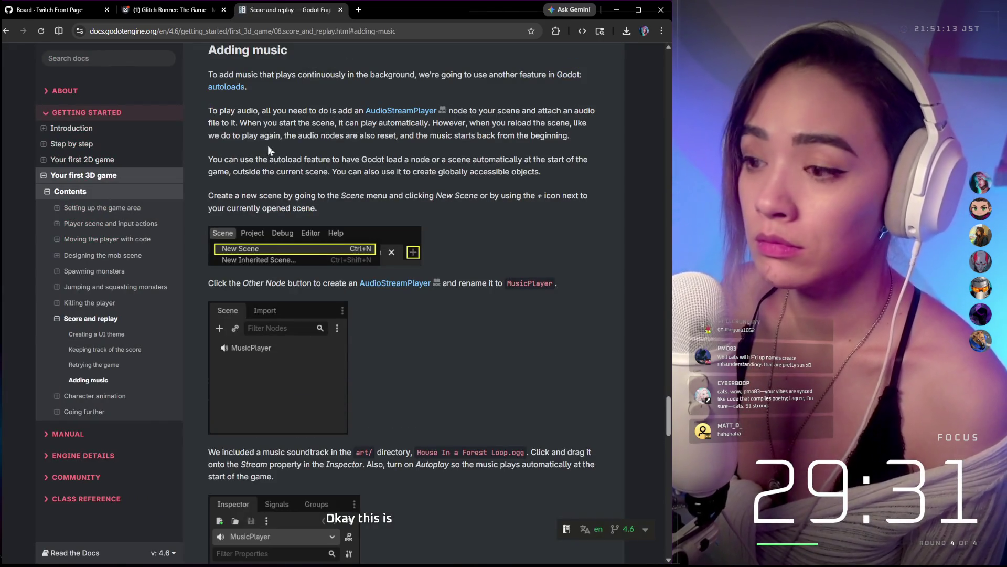
scroll(350, 149, down, 4)
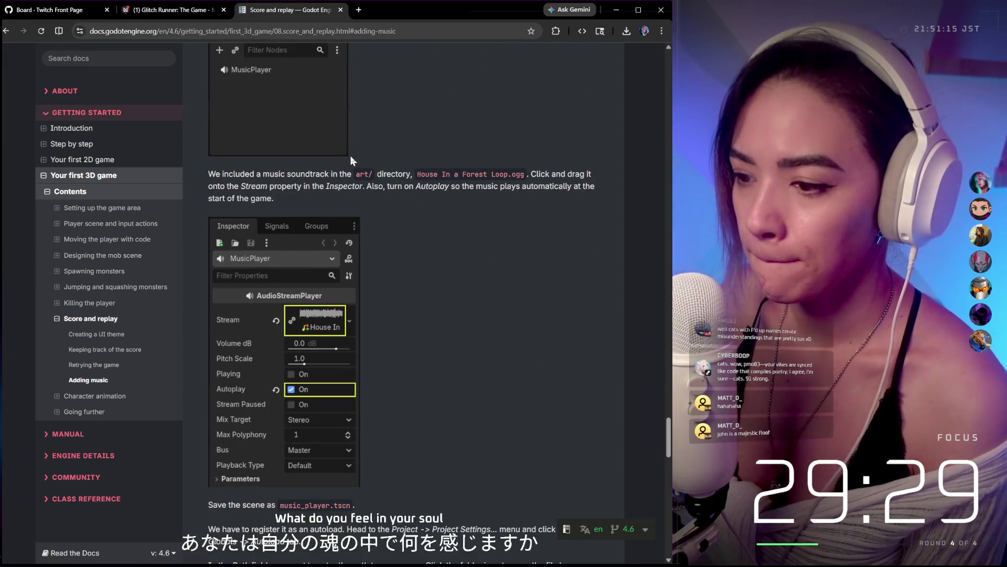
scroll(350, 155, down, 4)
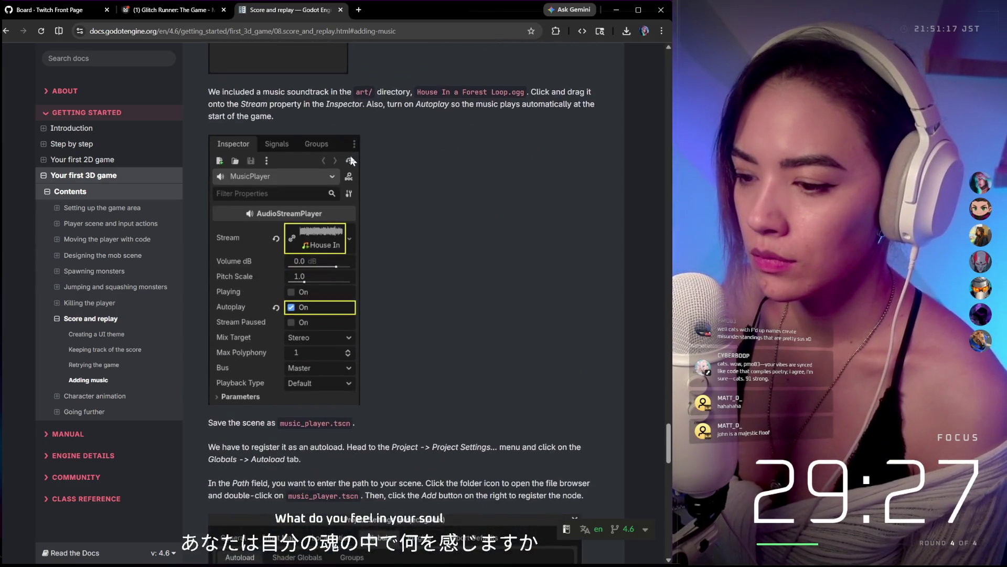
scroll(350, 156, down, 4)
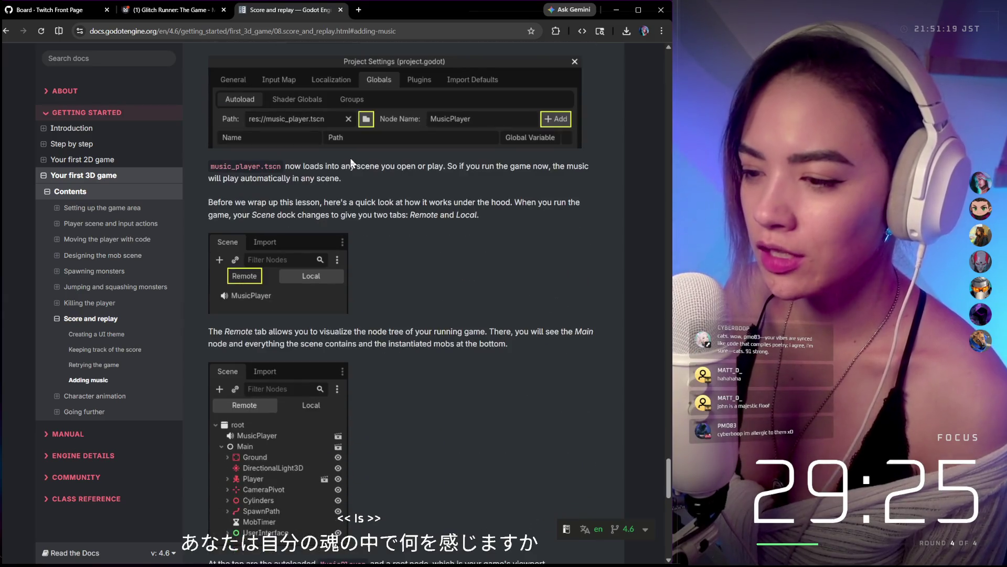
scroll(350, 158, down, 2)
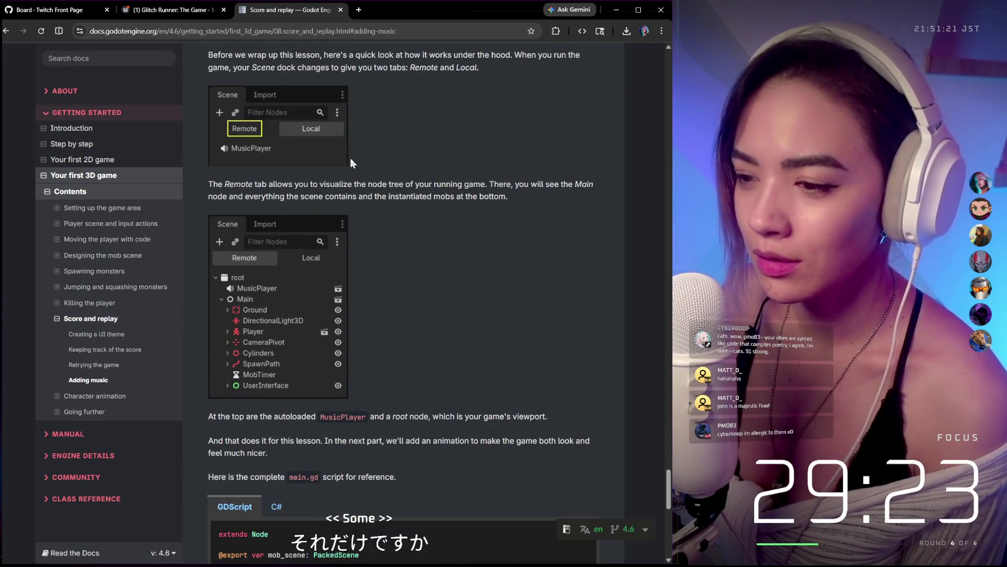
scroll(351, 158, down, 2)
scroll(350, 158, down, 2)
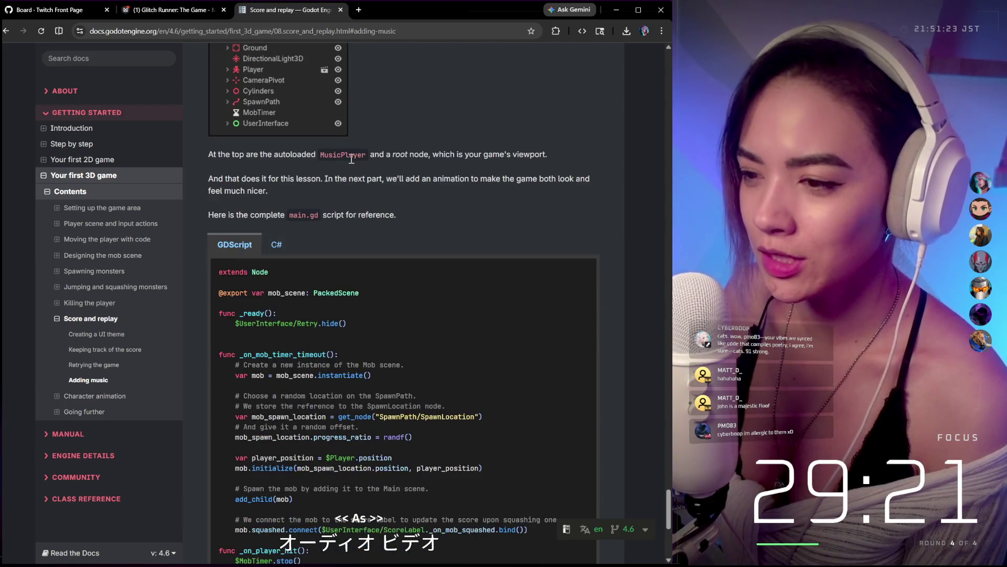
scroll(374, 118, down, 2)
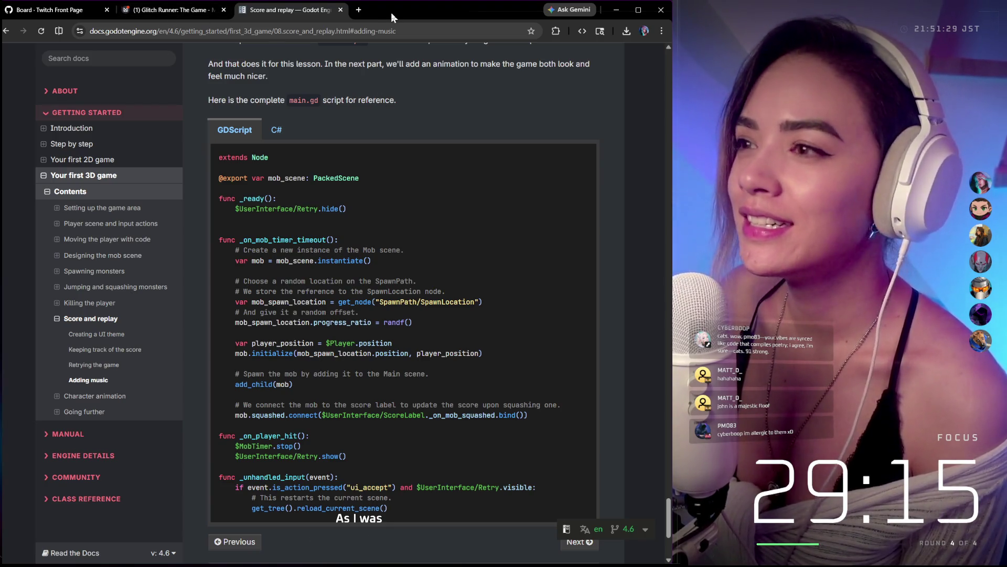
click(616, 9)
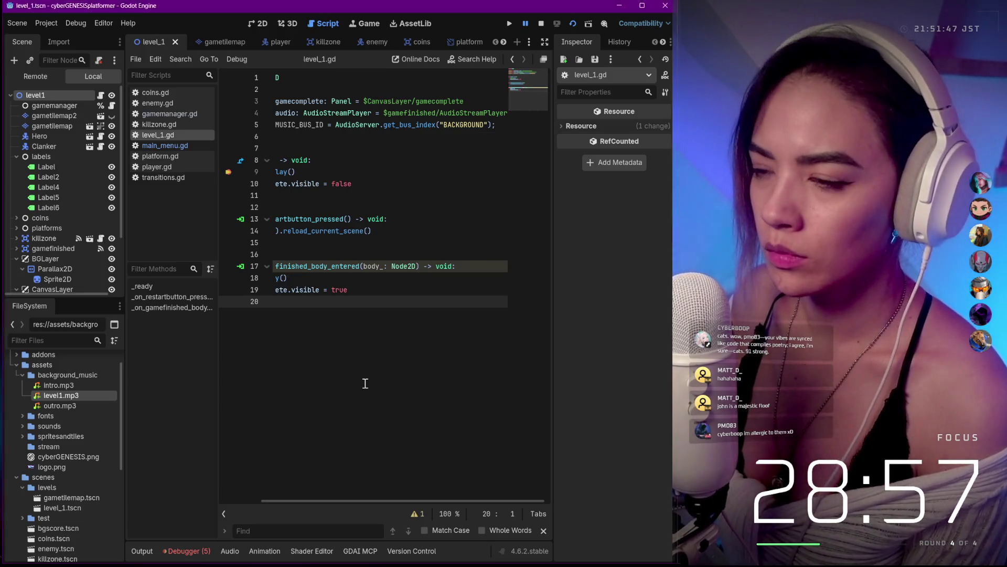
Step: Reload level_1, enable Autoplay on the level1 AudioStreamPlayer, select the root, and stop the game to save
click(365, 383)
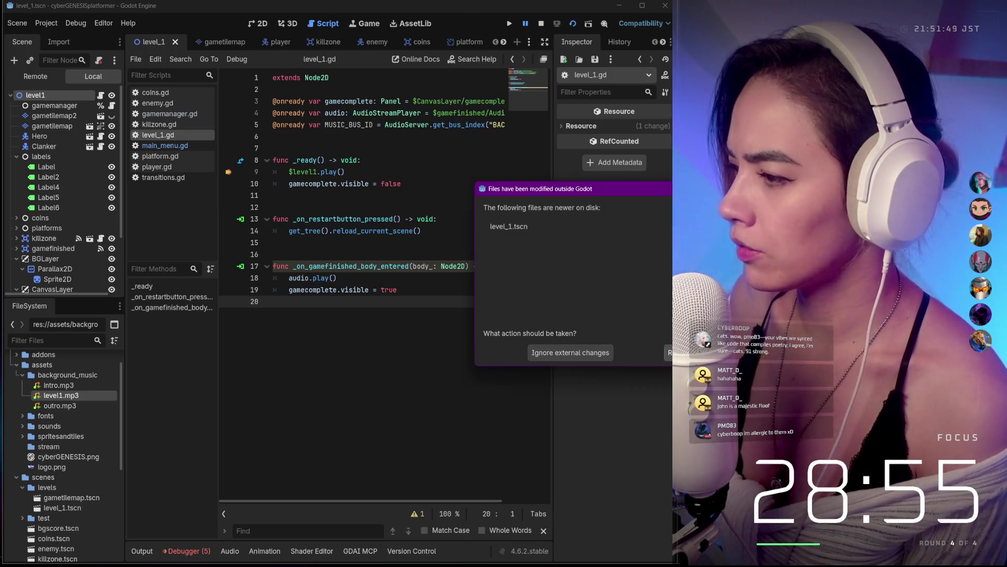
click(669, 352)
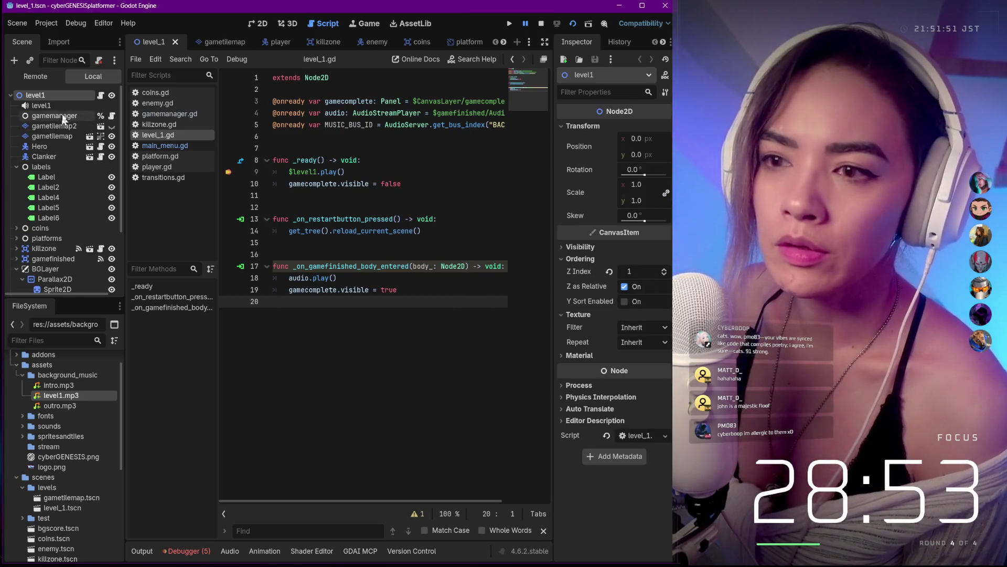
click(48, 104)
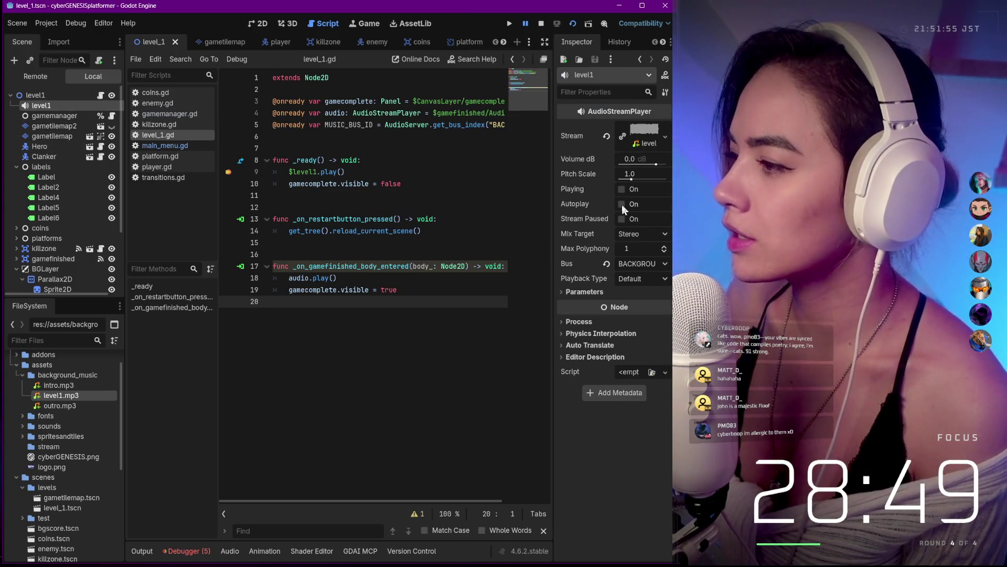
click(622, 204)
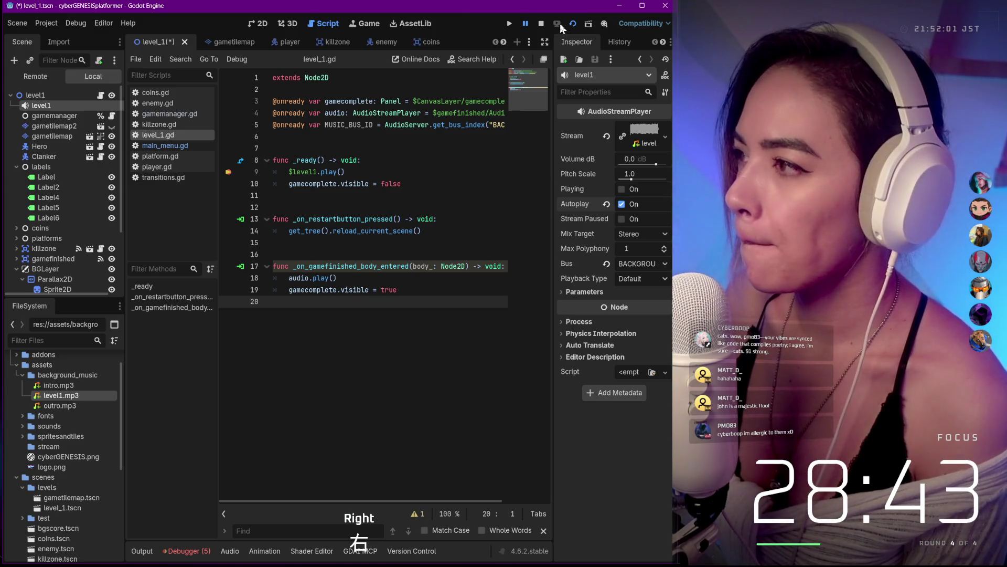
click(58, 95)
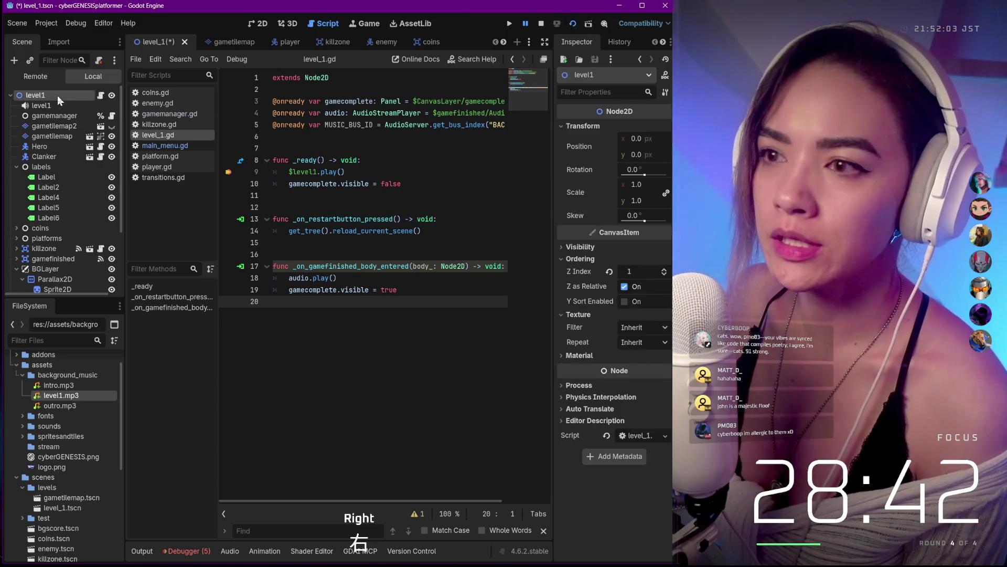
click(572, 28)
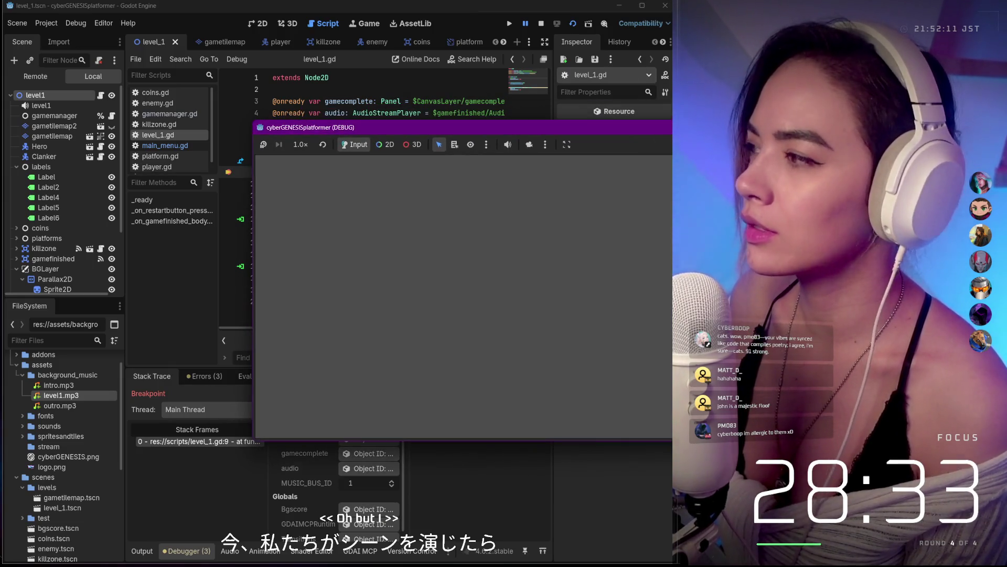
Step: End the debug session with F8 and move the caret over the $level1.play() call on lines 9-10 of level_1.gd
key(F8)
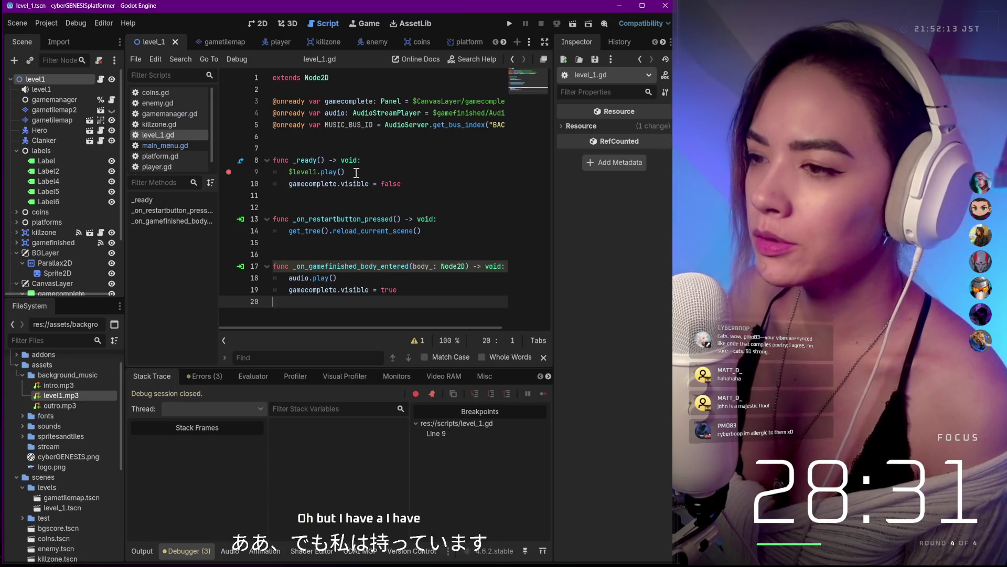
key(Up)
key(Up)
key(Up)
key(Up)
key(Up)
key(Up)
key(Home)
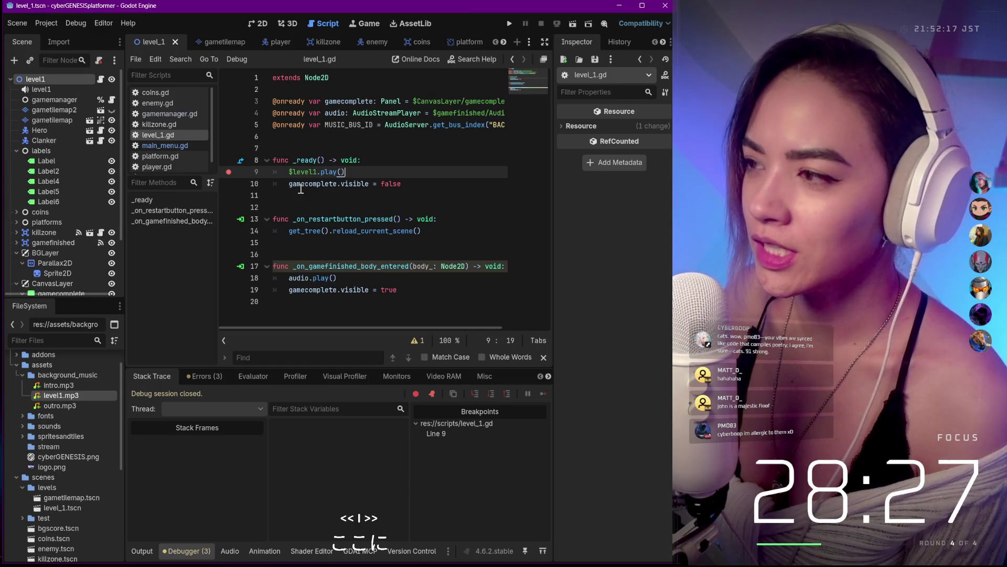
key(Left)
key(Left)
key(Left)
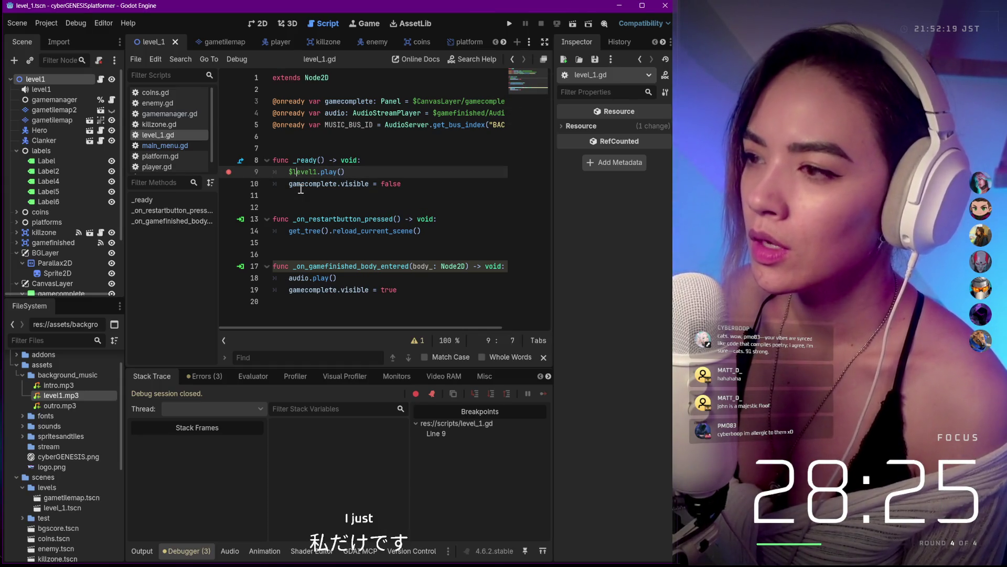
key(Down)
key(Home)
key(Up)
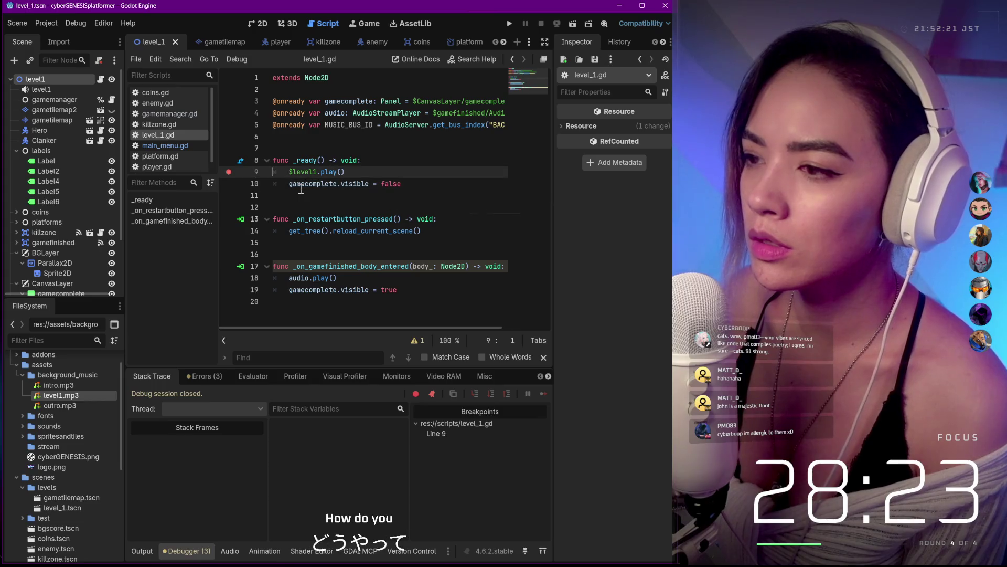
key(Down)
key(Home)
key(Home)
key(Up)
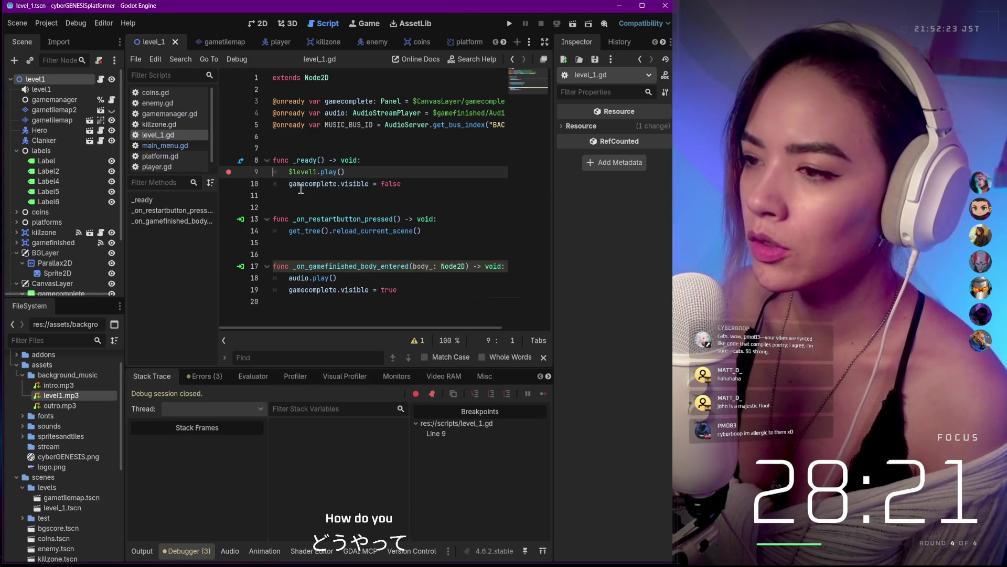
key(Right)
key(Right)
key(Right)
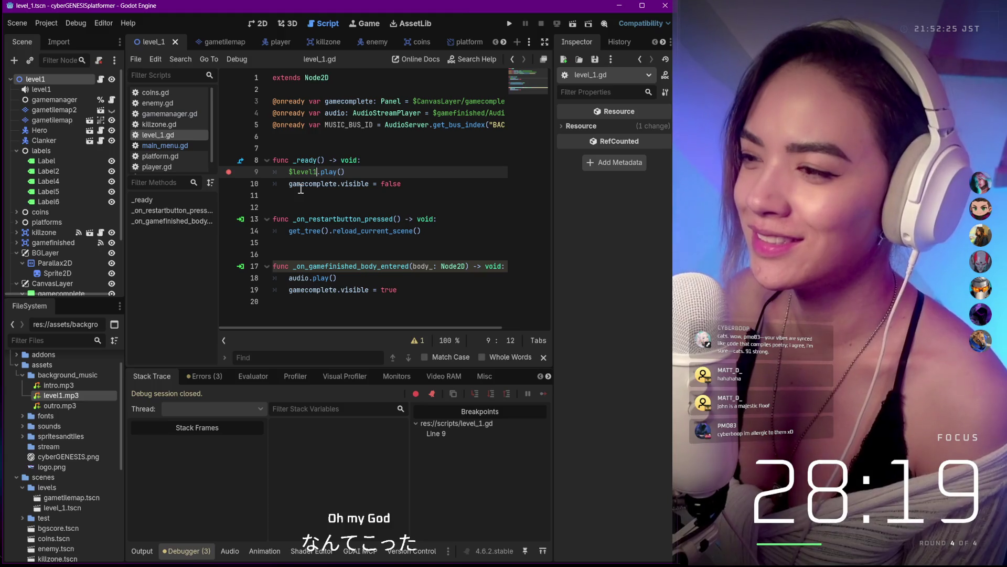